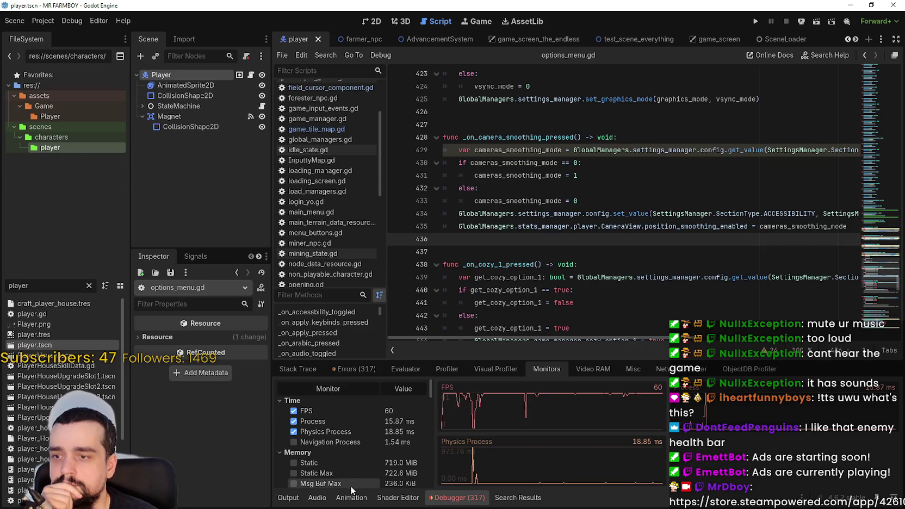
Show the debugger's Errors (317) list and scroll back to its top
click(356, 369)
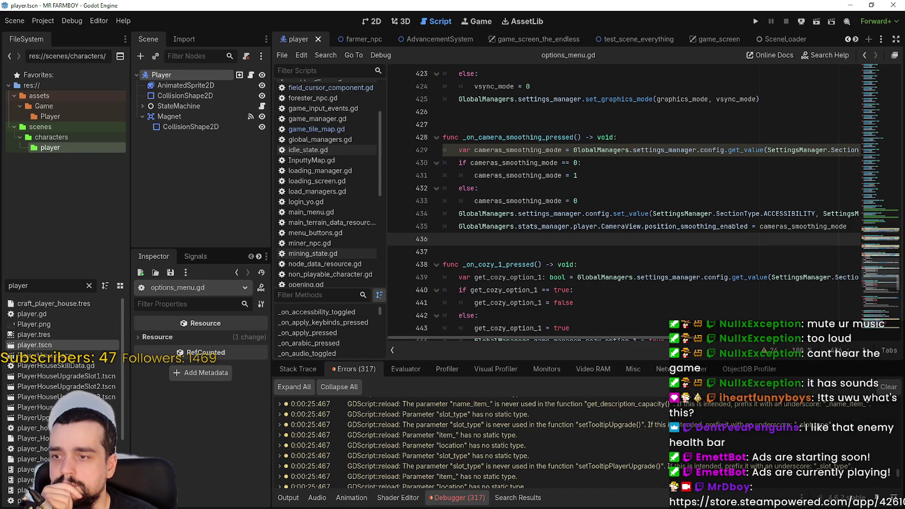
scroll(473, 440, up, 10)
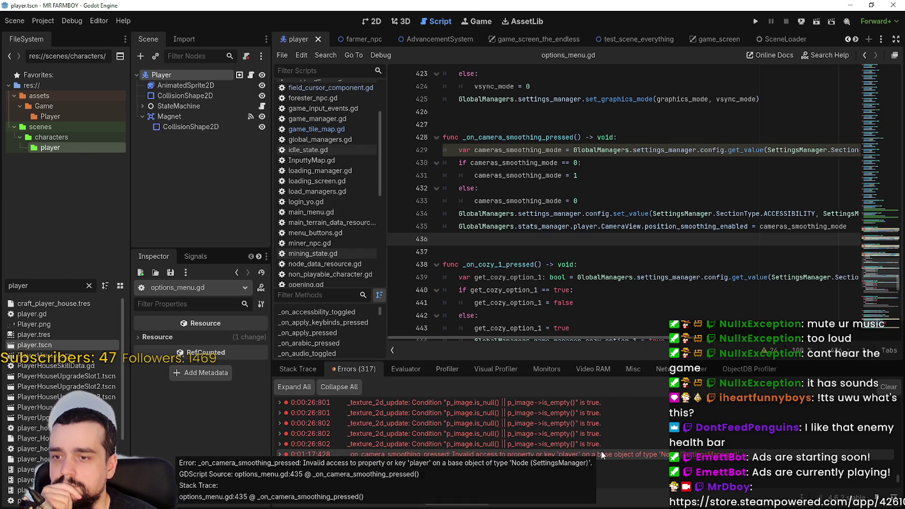
scroll(582, 450, up, 2)
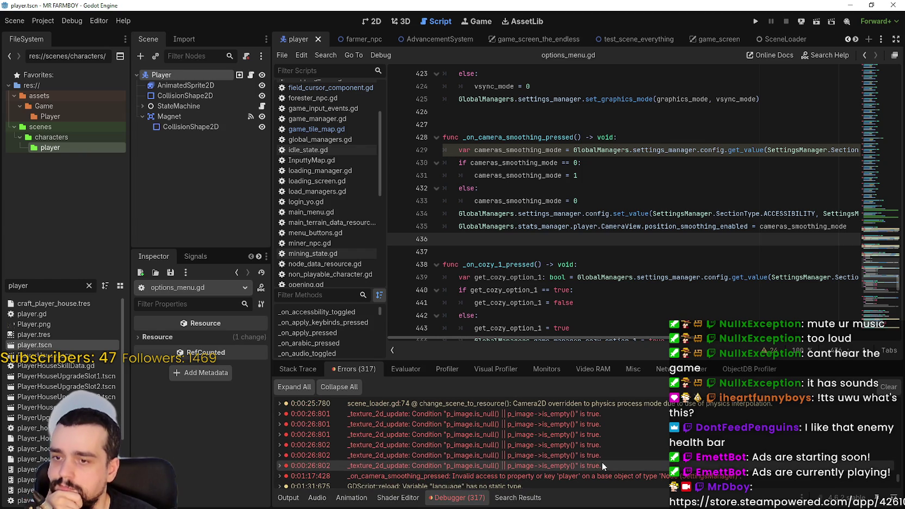
Expand the first _texture_2d_update error and copy it with its C++ source details
mouse_move(530, 411)
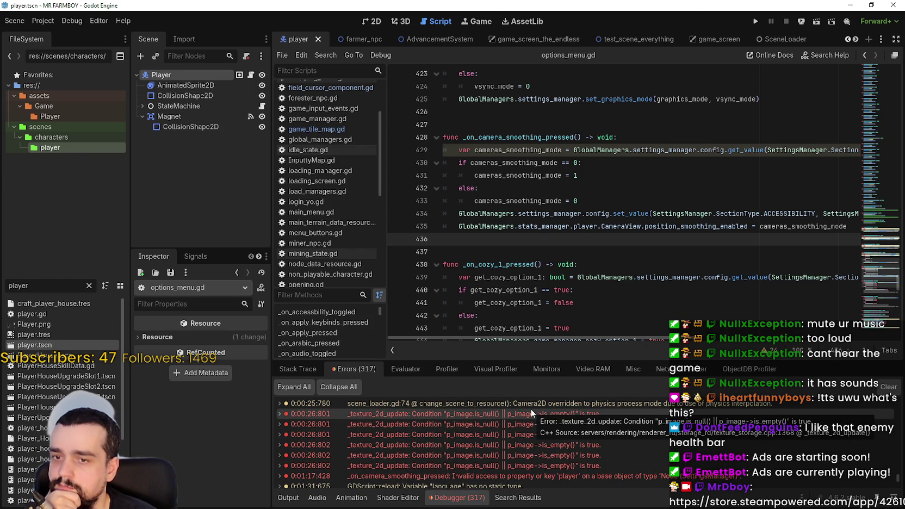
double_click(462, 414)
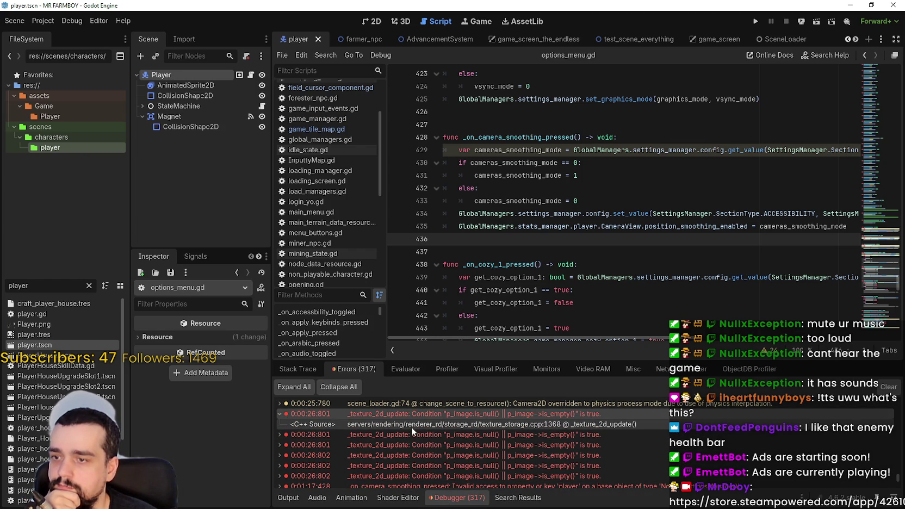
click(458, 424)
right_click(459, 424)
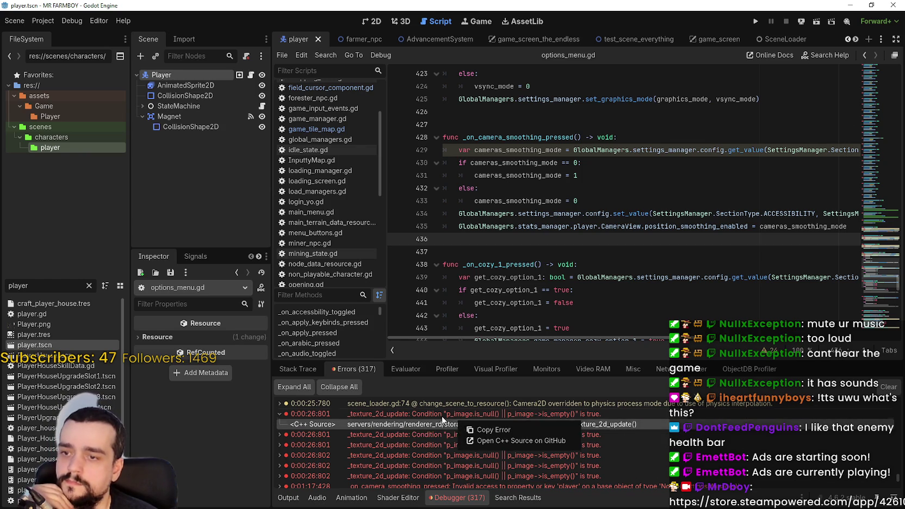
click(592, 414)
right_click(448, 413)
click(484, 421)
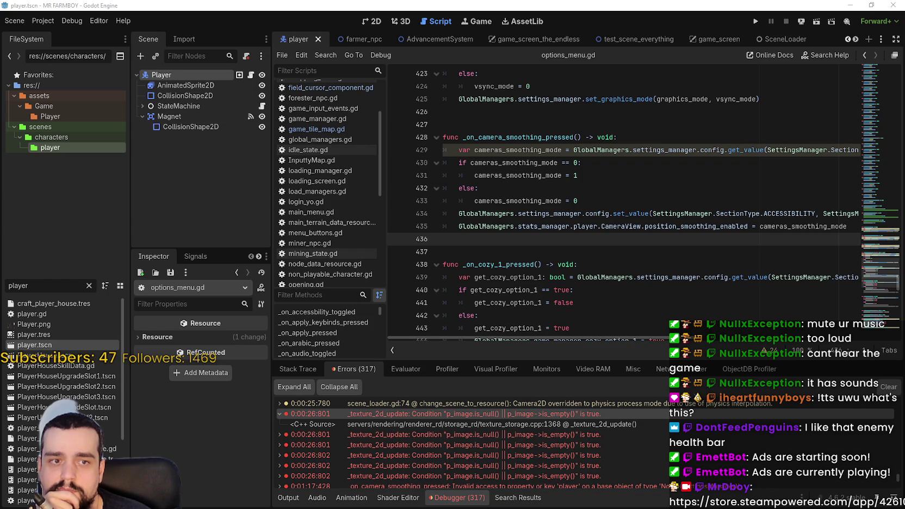
click(536, 213)
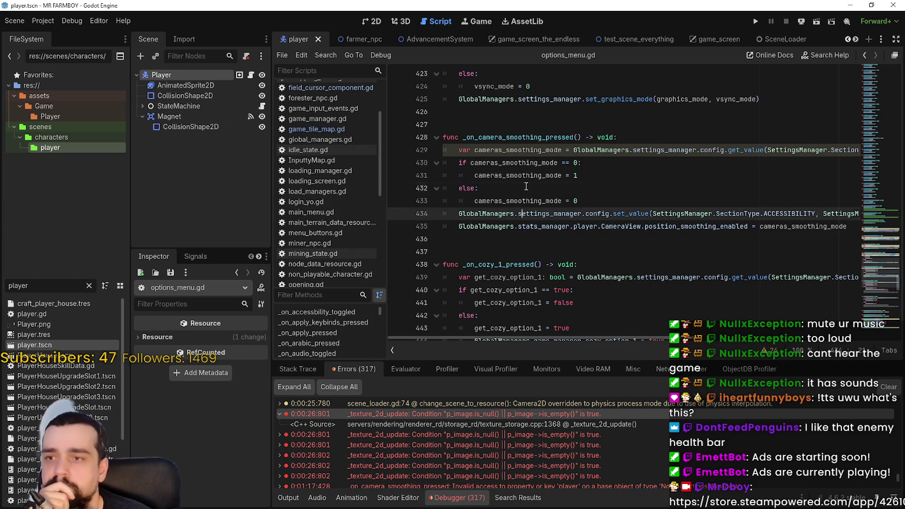
Select the player's AnimatedSprite2D node in the scene tree
key(Up)
key(Up)
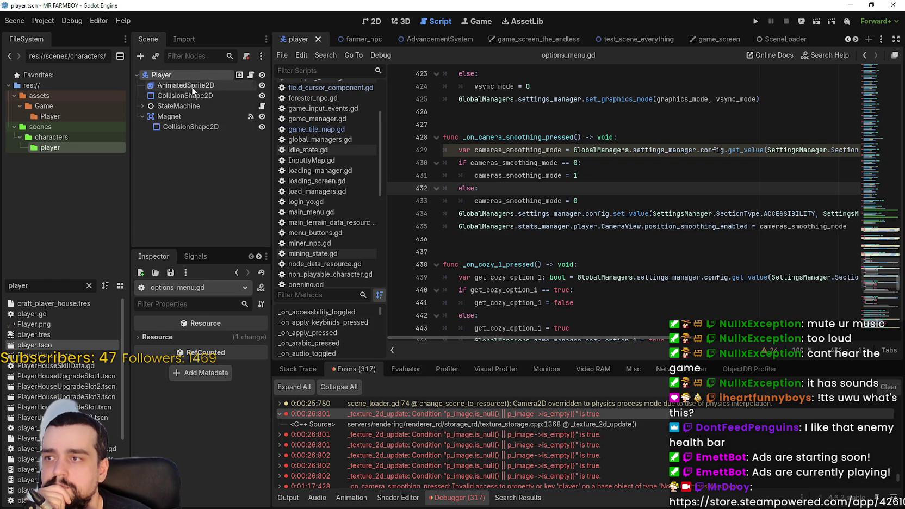
click(192, 86)
scroll(212, 441, down, 4)
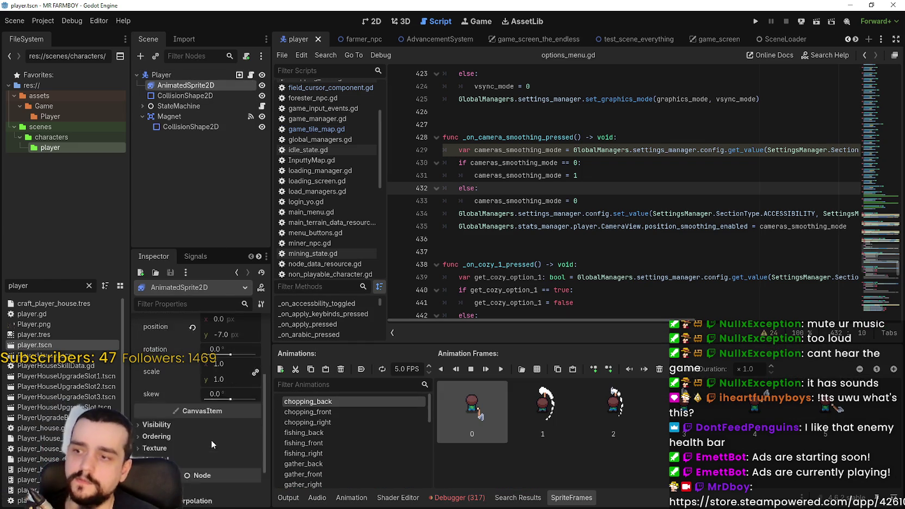
Restore physics ticks 60 and max steps 8, disable physics interpolation, and run the game
click(42, 20)
click(82, 34)
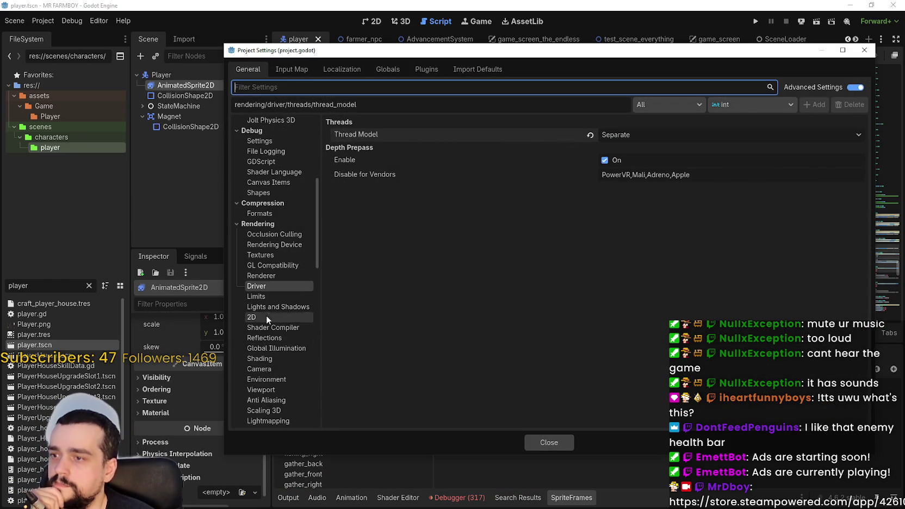
scroll(297, 338, up, 5)
click(254, 252)
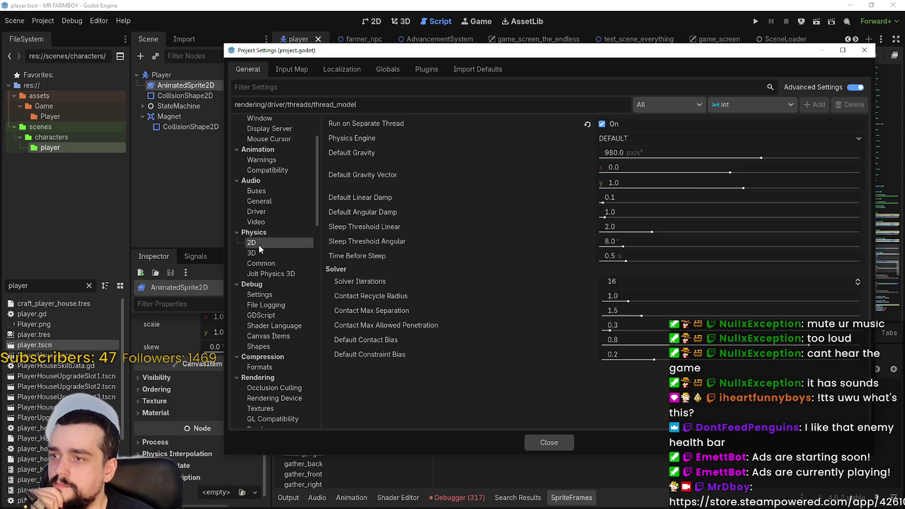
click(252, 264)
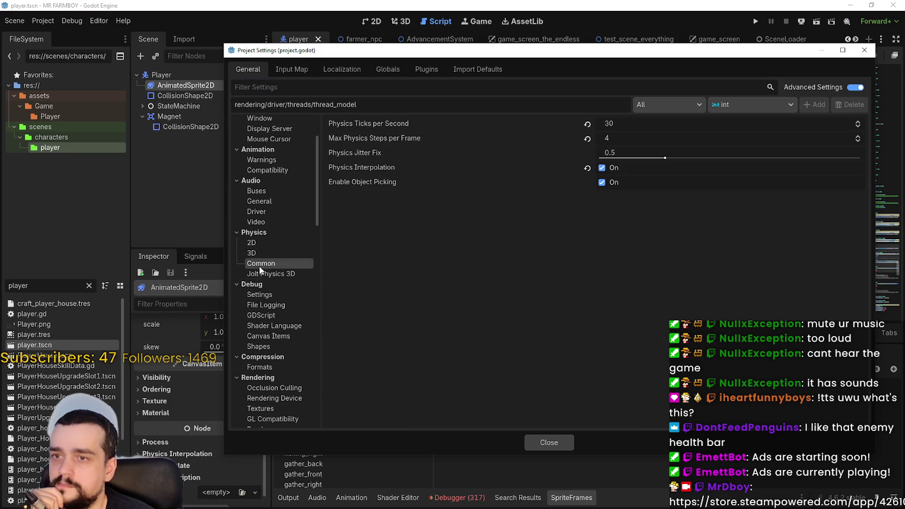
click(587, 139)
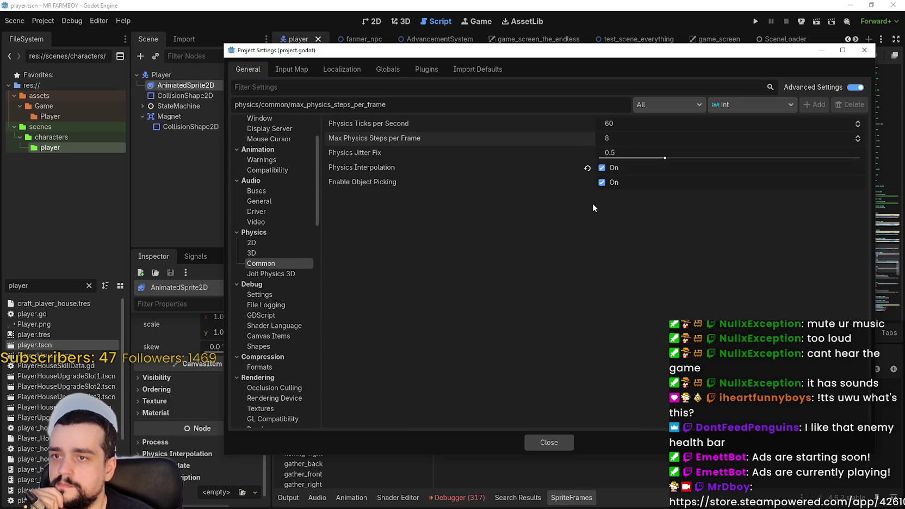
click(588, 168)
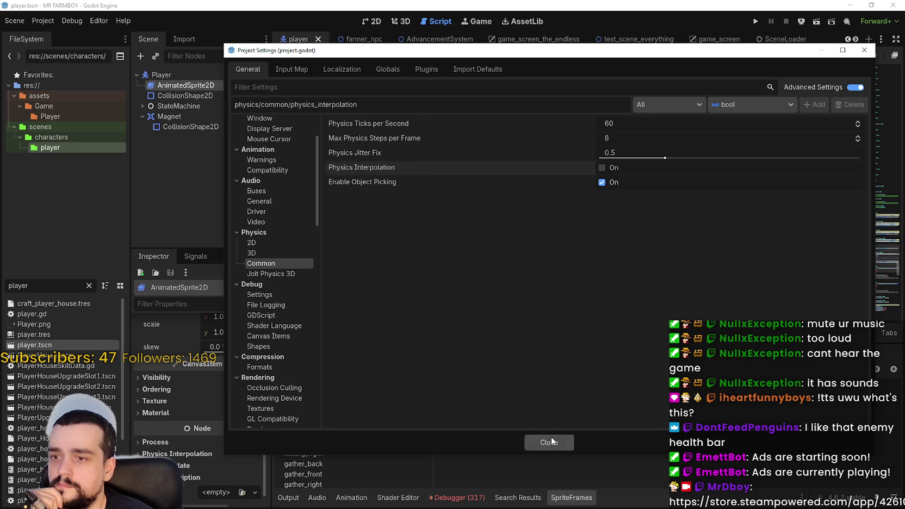
click(550, 440)
key(F5)
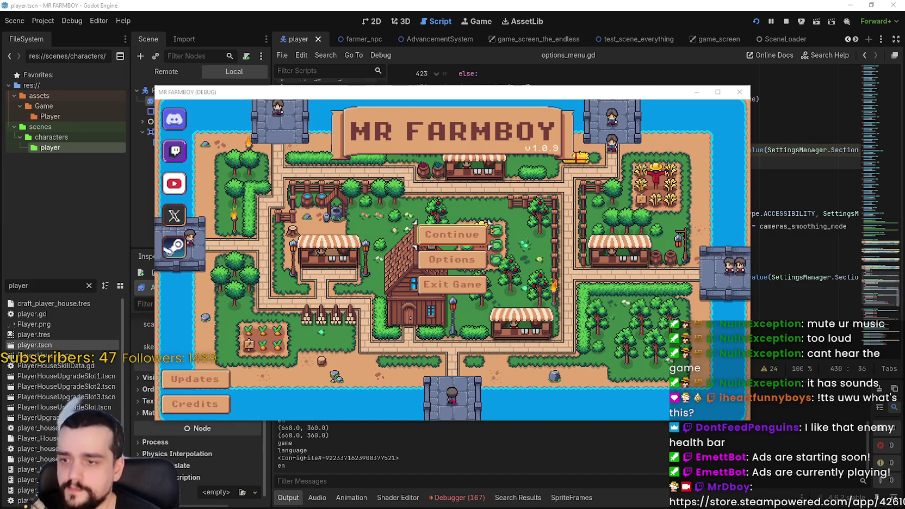
Stop the game, confirm Errors now reads 167, then relaunch and move the game window aside
key(F8)
click(473, 498)
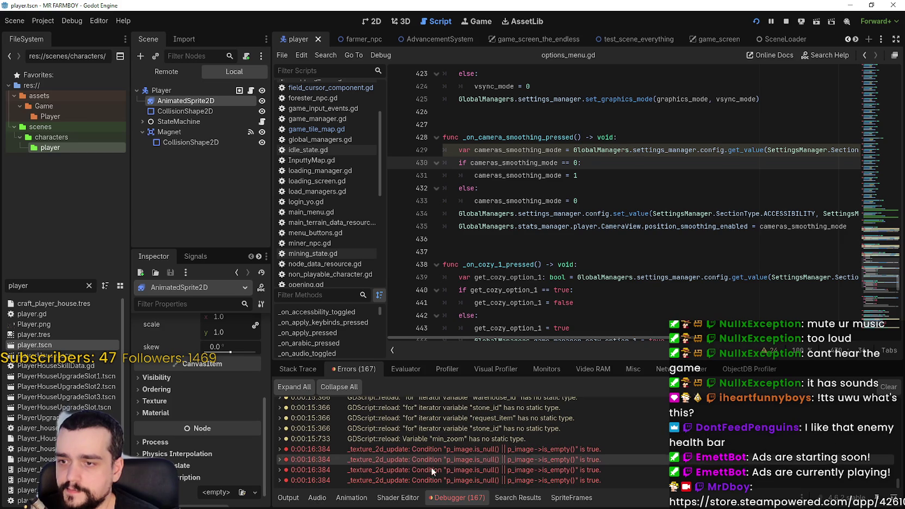
key(F5)
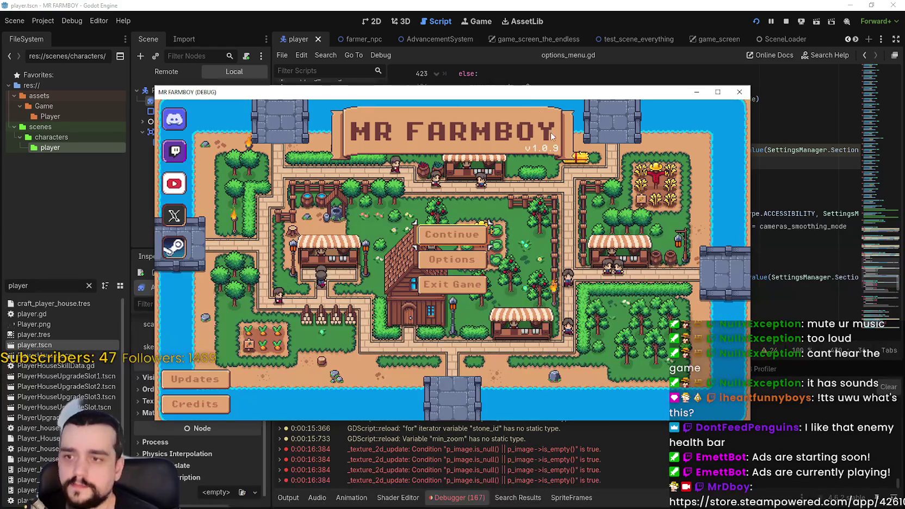
drag(503, 93, 587, 44)
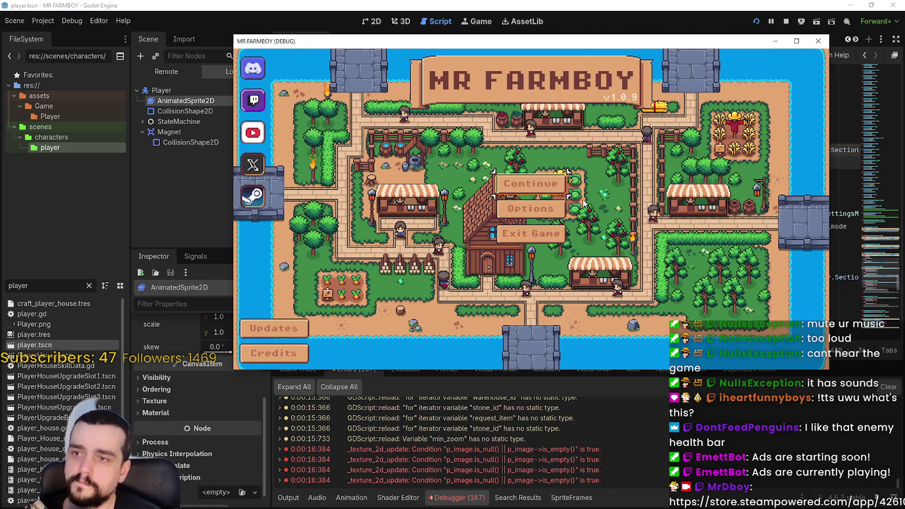
Load the Save 2 slot via Continue and bring the game window back to front
click(550, 190)
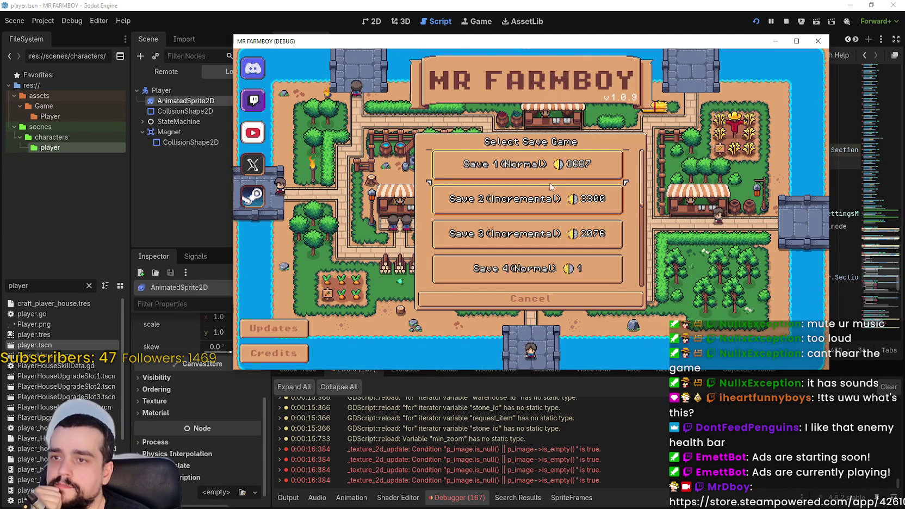
click(479, 202)
click(477, 212)
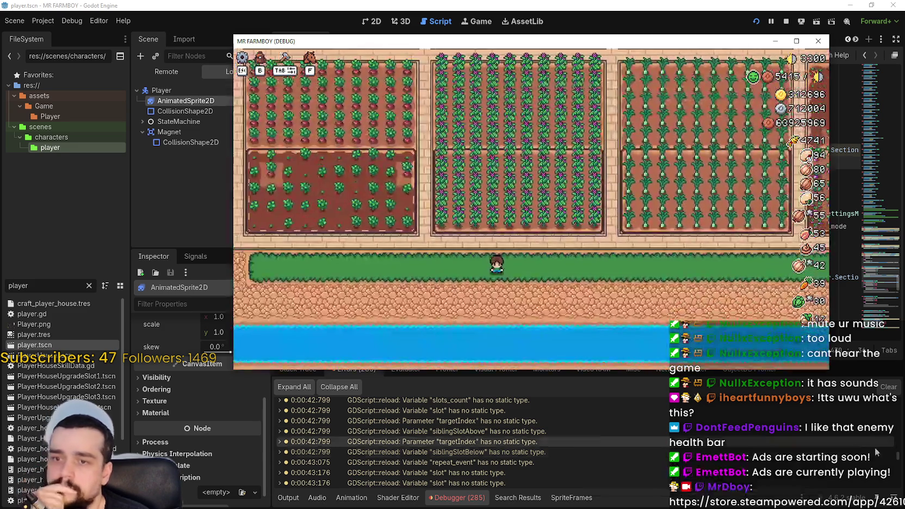
click(893, 487)
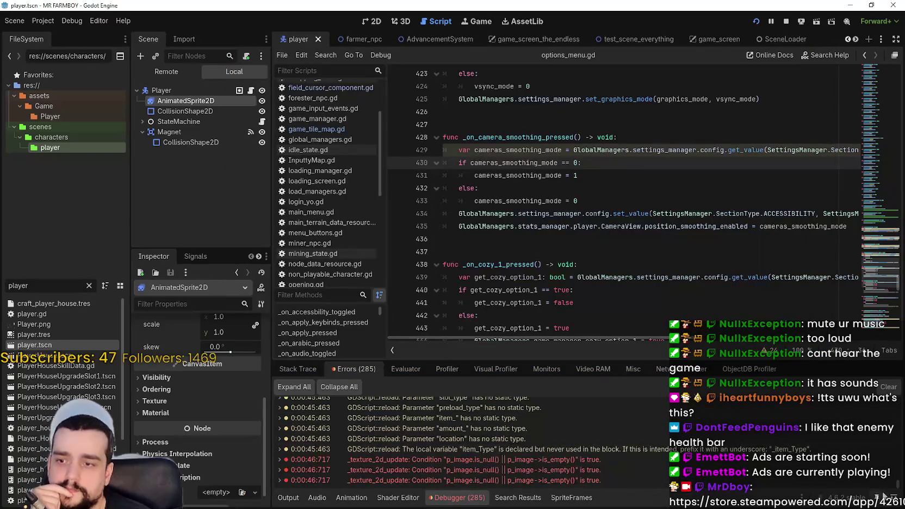
key(alt+Tab)
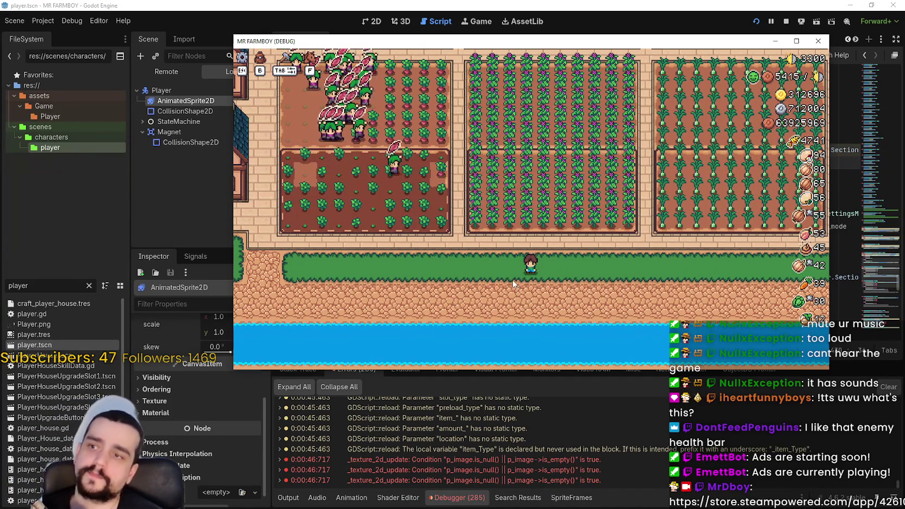
Ride the farmer through the crop fields and houses to the market, then maximize the window
key(d)
key(w)
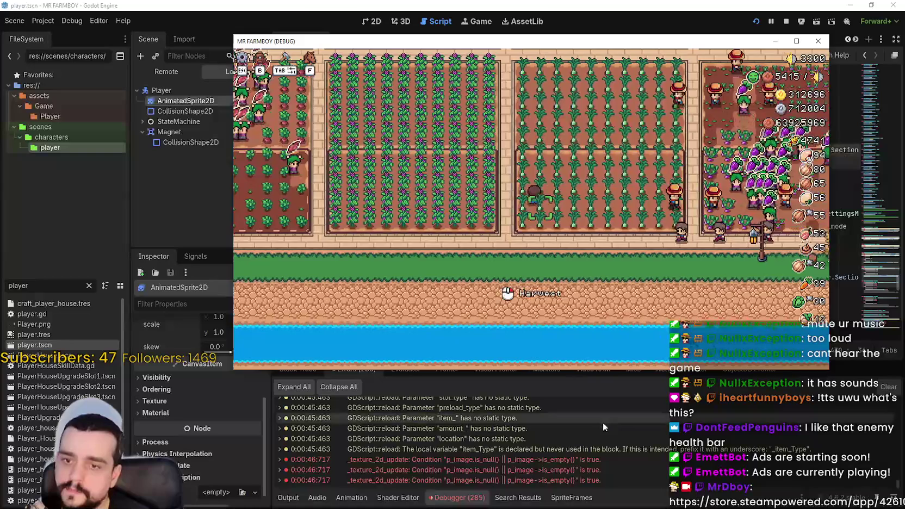
key(w)
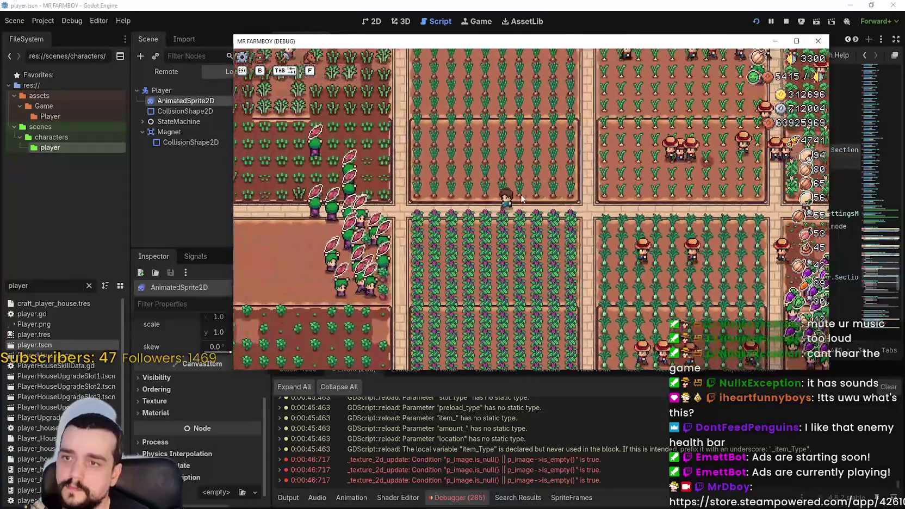
key(d)
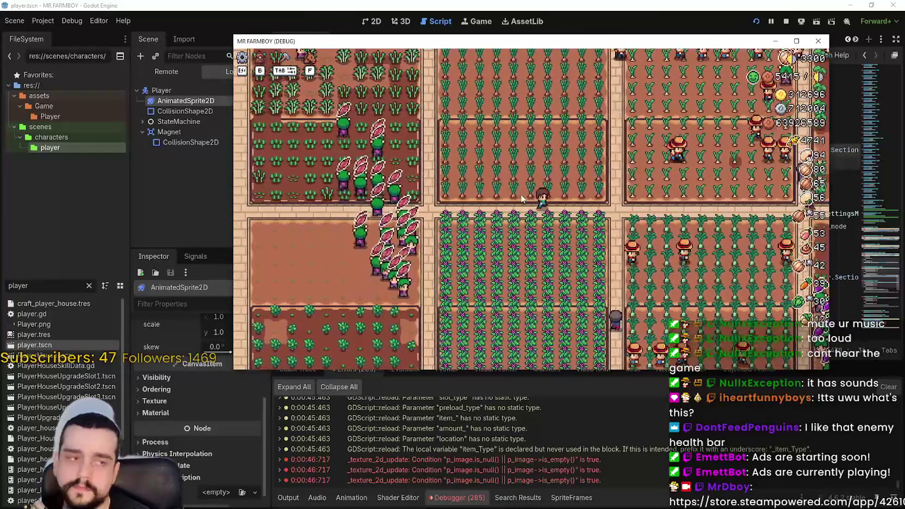
key(d)
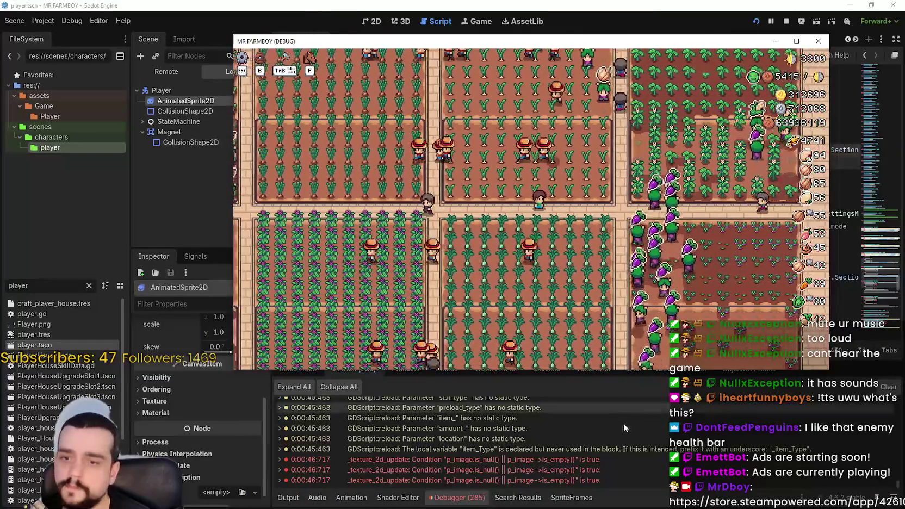
key(d)
key(s)
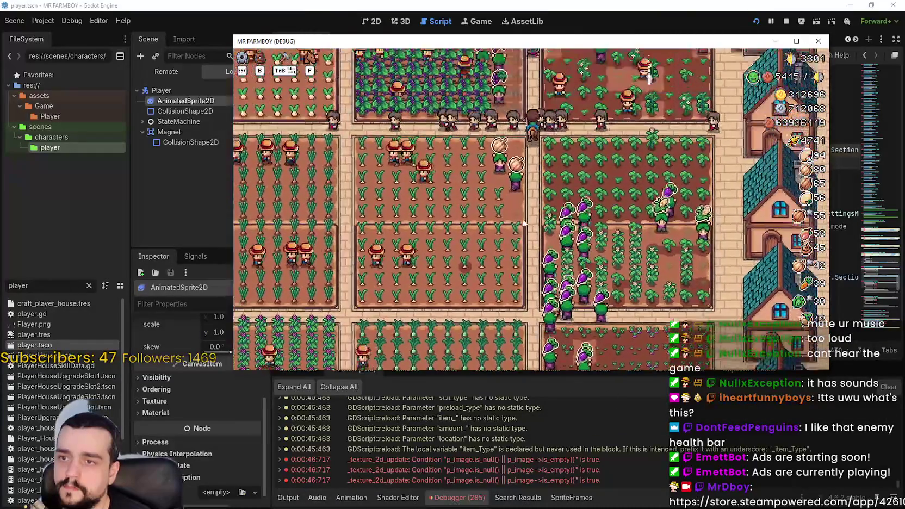
key(a)
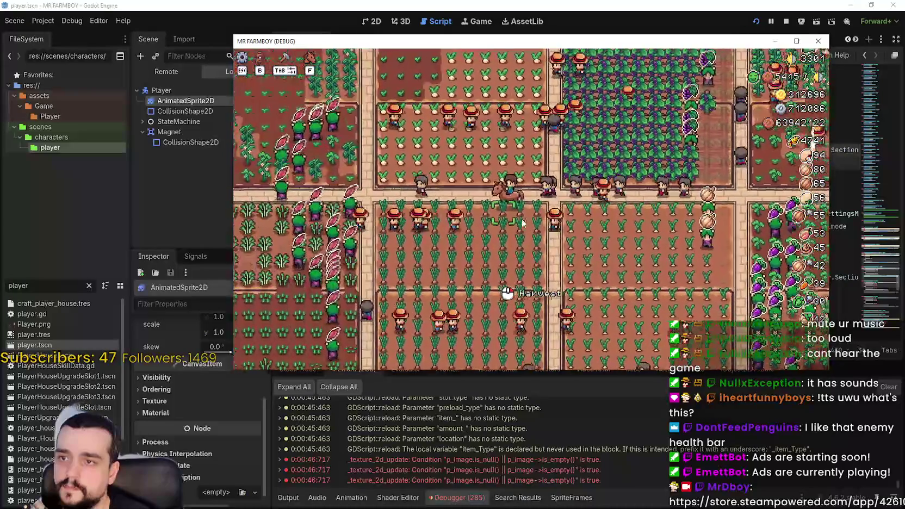
key(a)
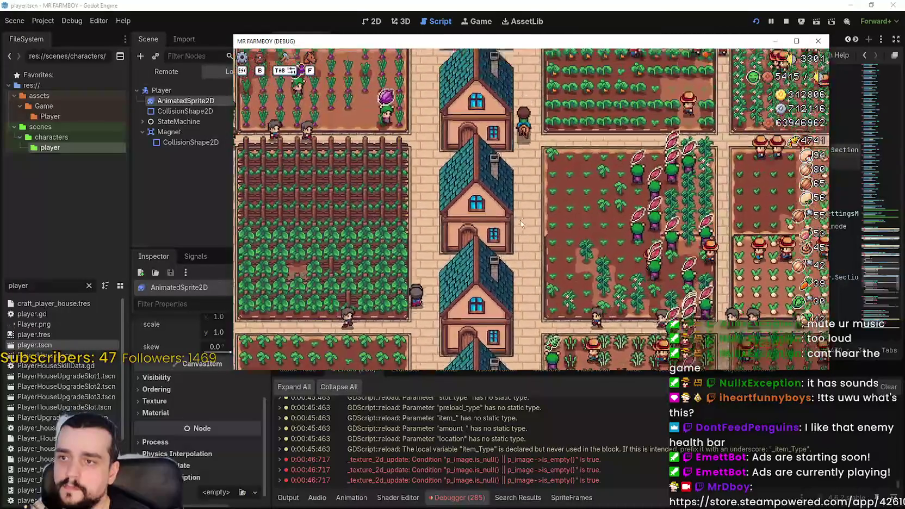
key(w)
key(w)
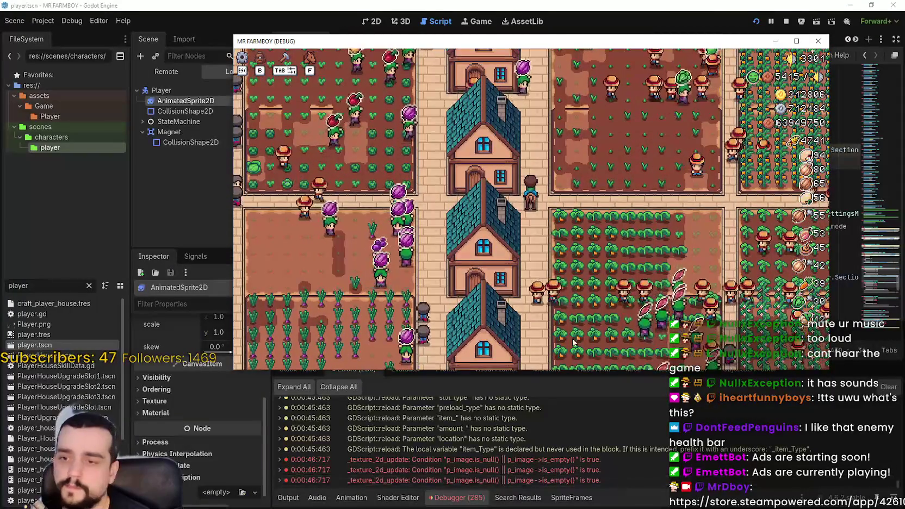
key(w)
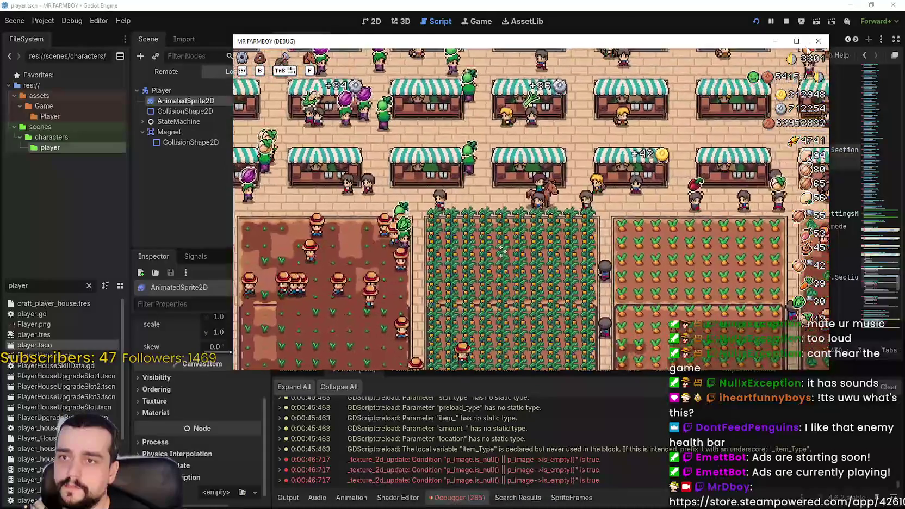
key(super+Up)
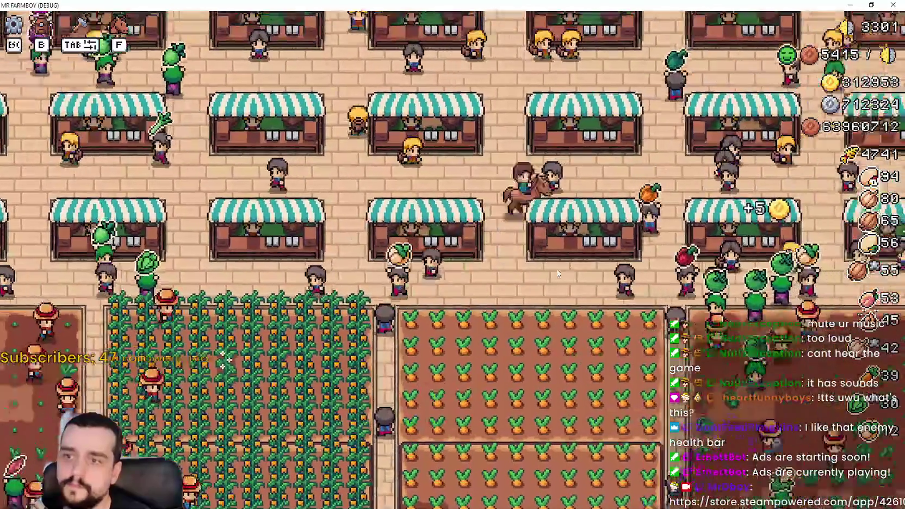
Switch the game's graphics mode to Fullscreen under Options > Video and resume riding
key(w)
key(d)
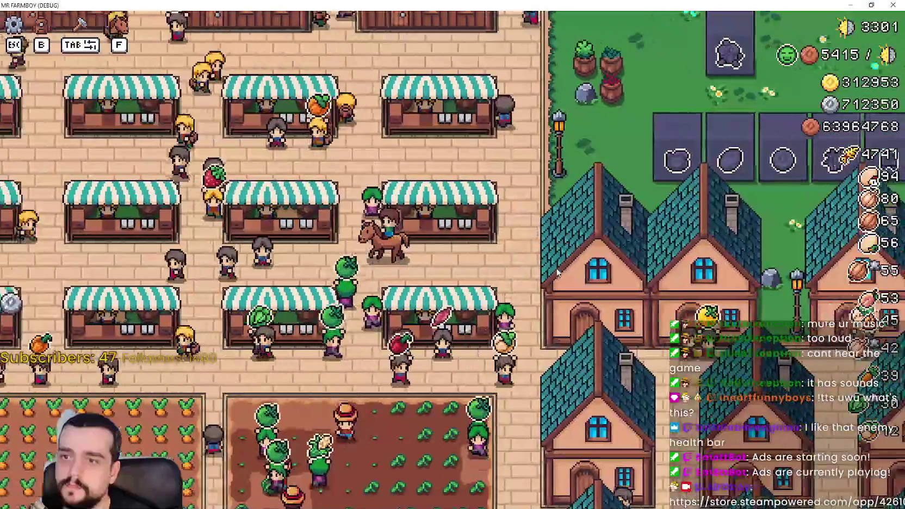
key(Escape)
click(489, 203)
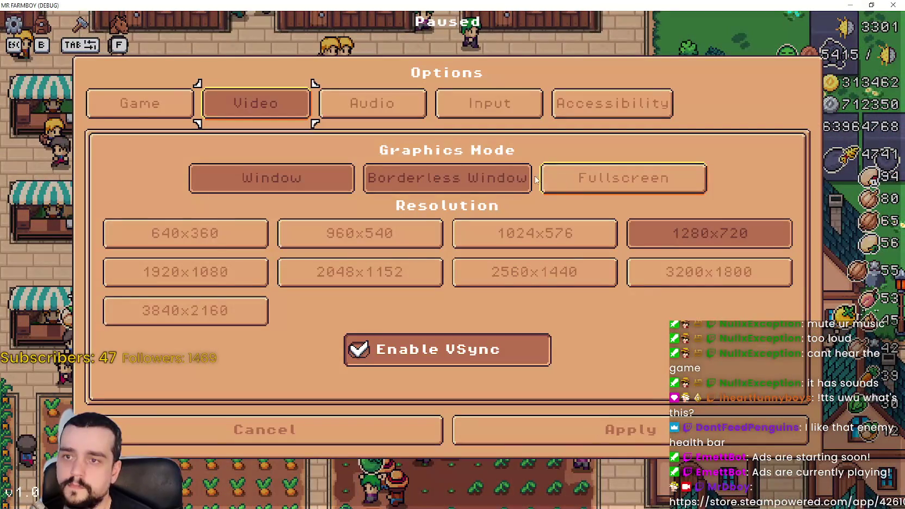
click(543, 181)
key(Escape)
key(Escape)
key(a)
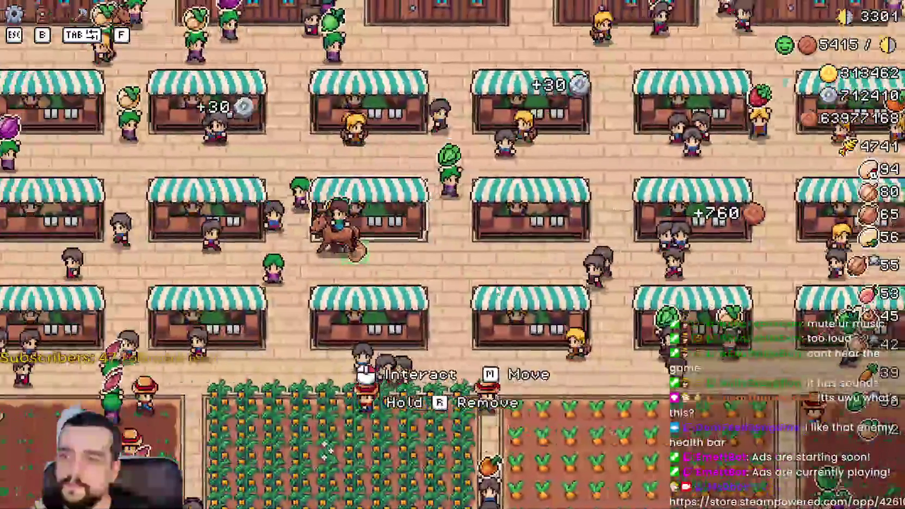
key(a)
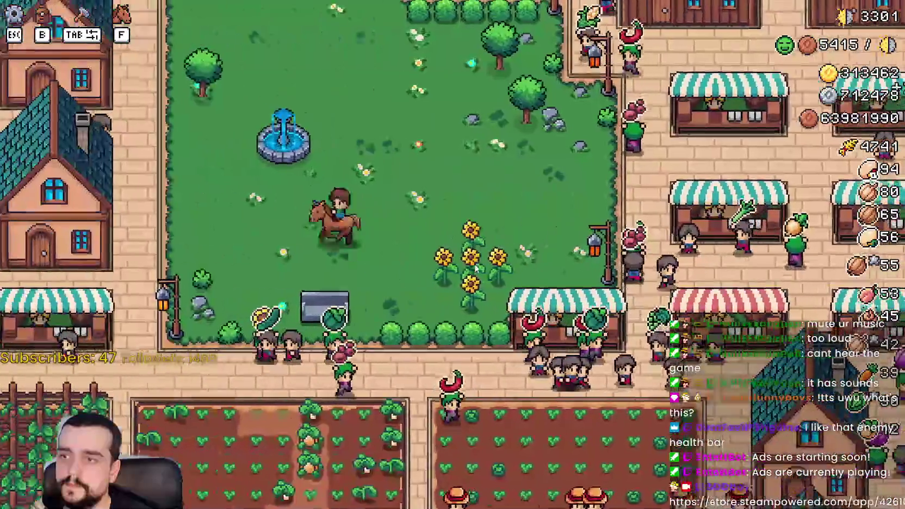
scroll(475, 269, down, 2)
key(b)
click(34, 212)
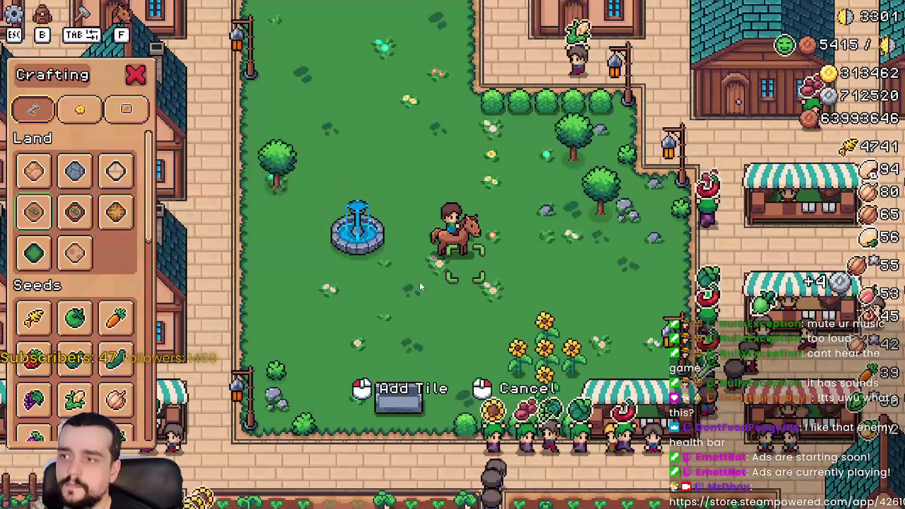
click(430, 285)
key(d)
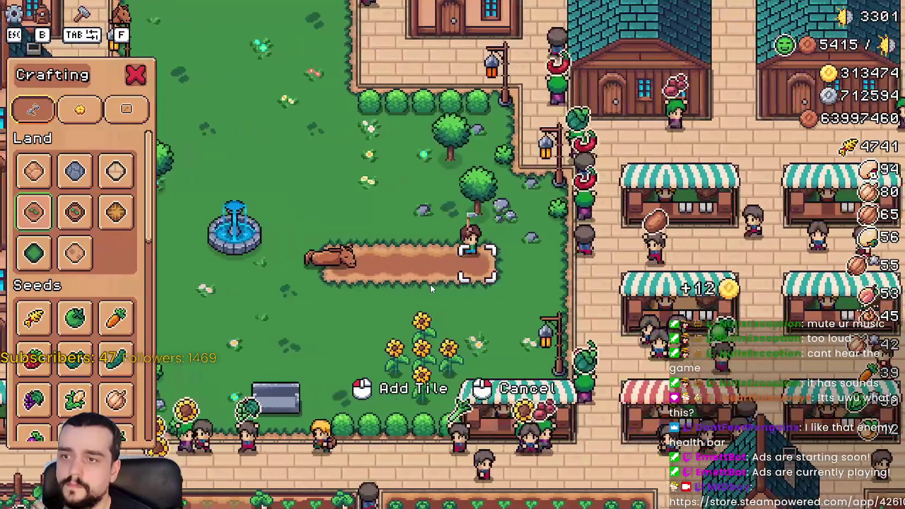
key(s)
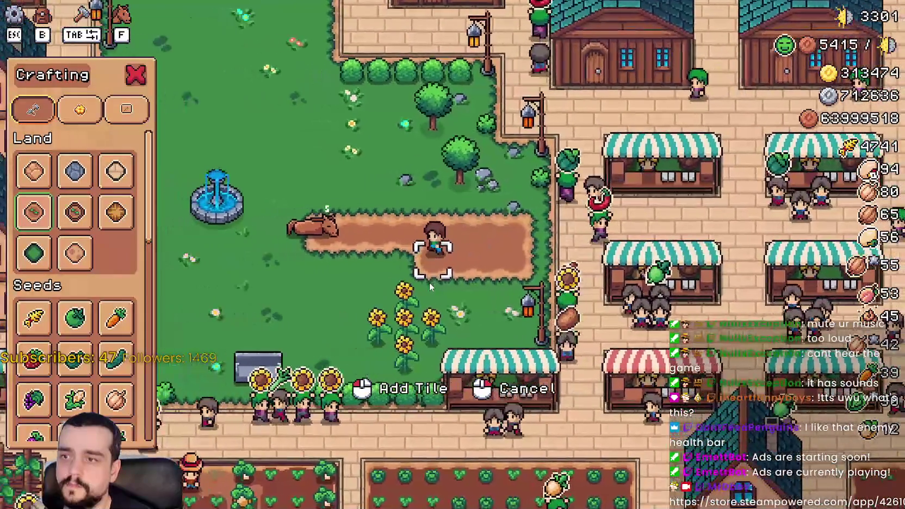
key(a)
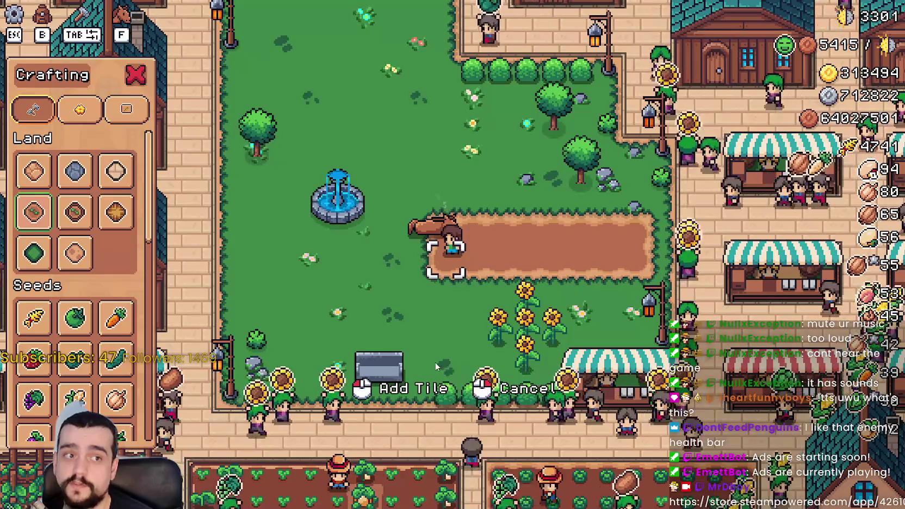
key(d)
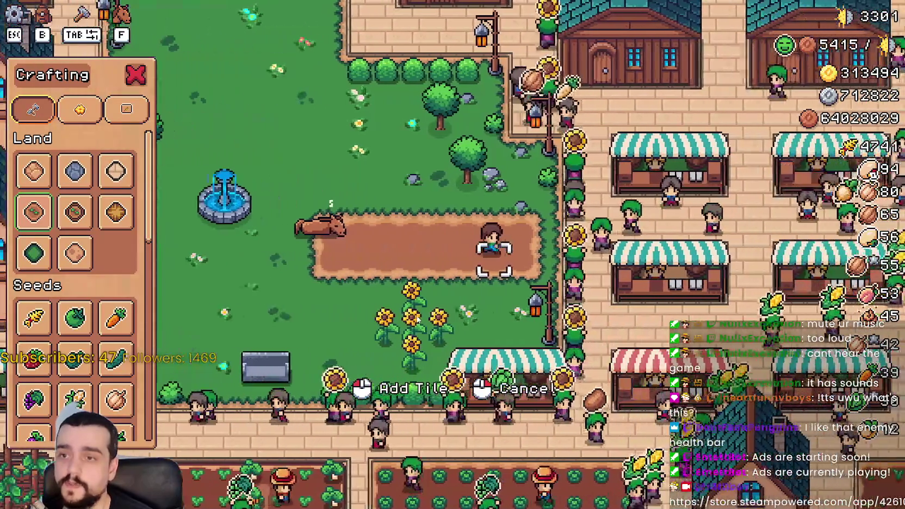
key(a)
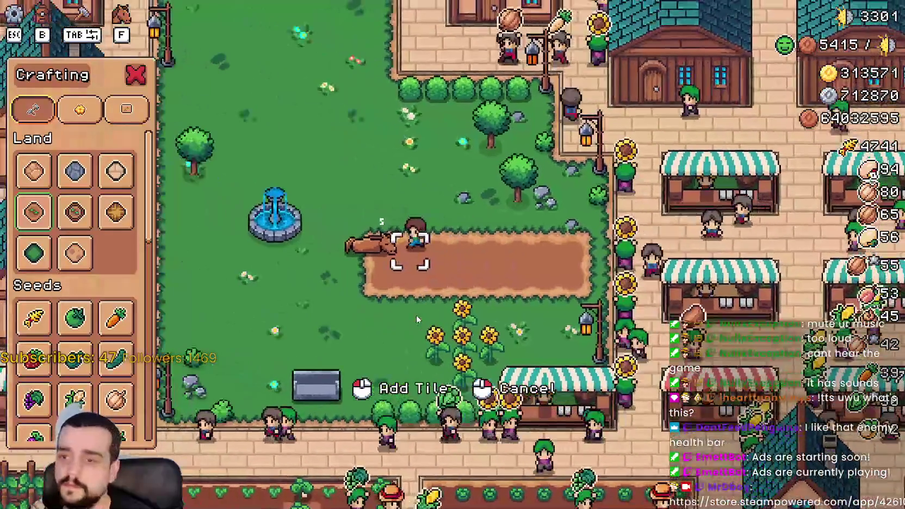
key(d)
key(w)
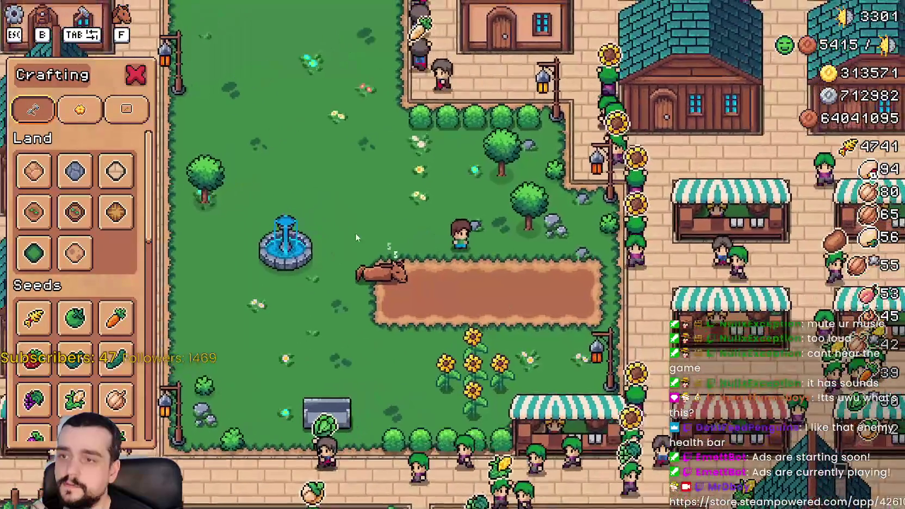
key(s)
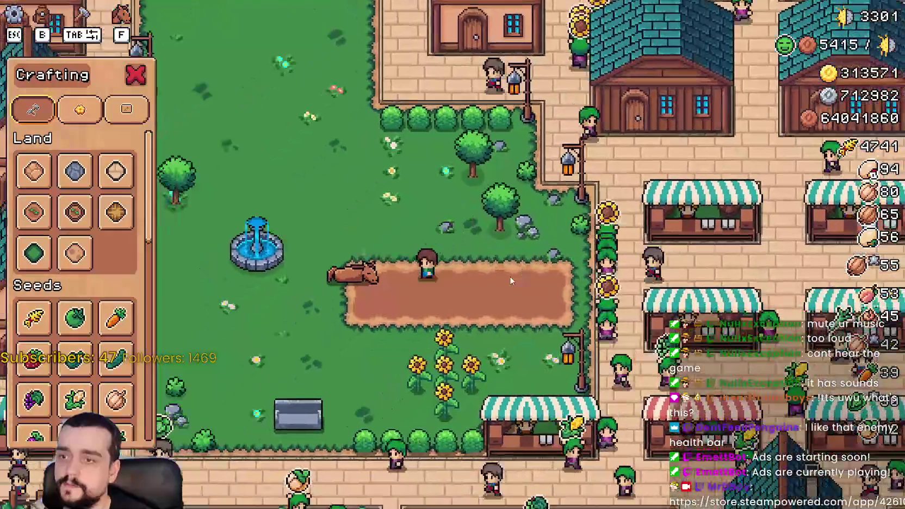
key(w)
key(a)
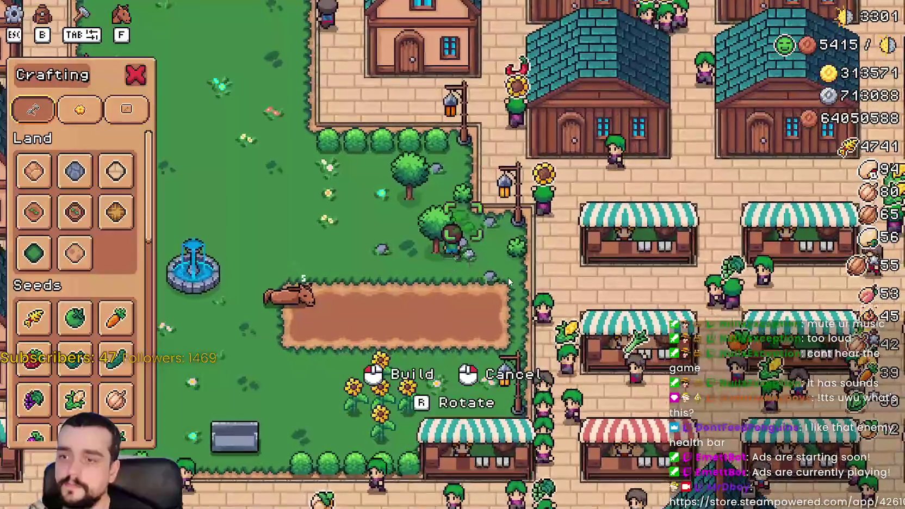
key(a)
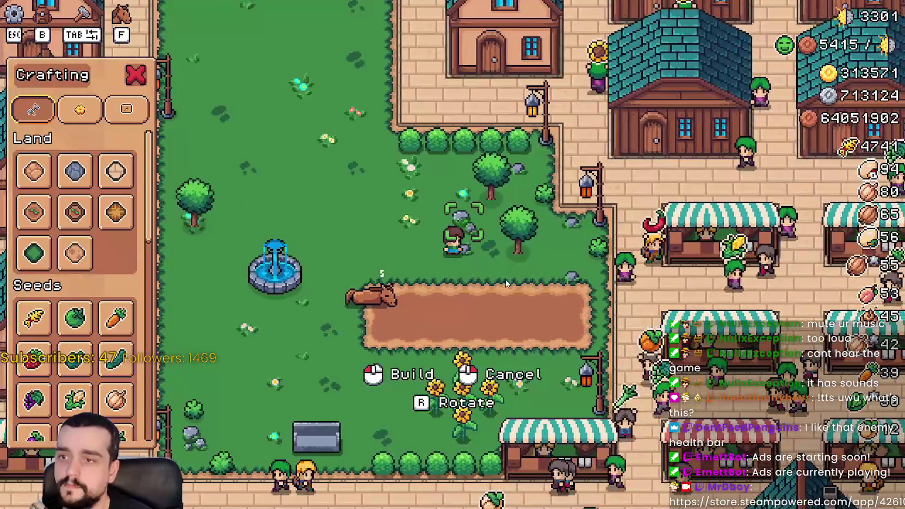
key(s)
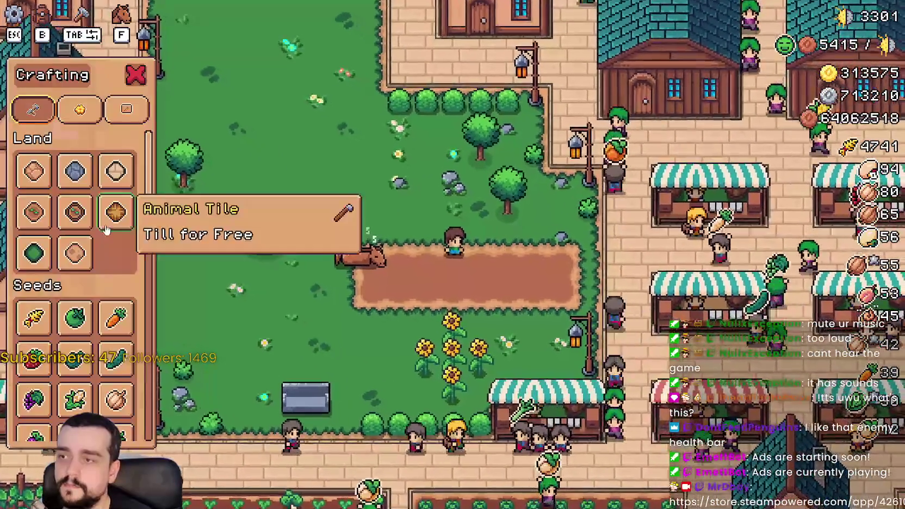
key(d)
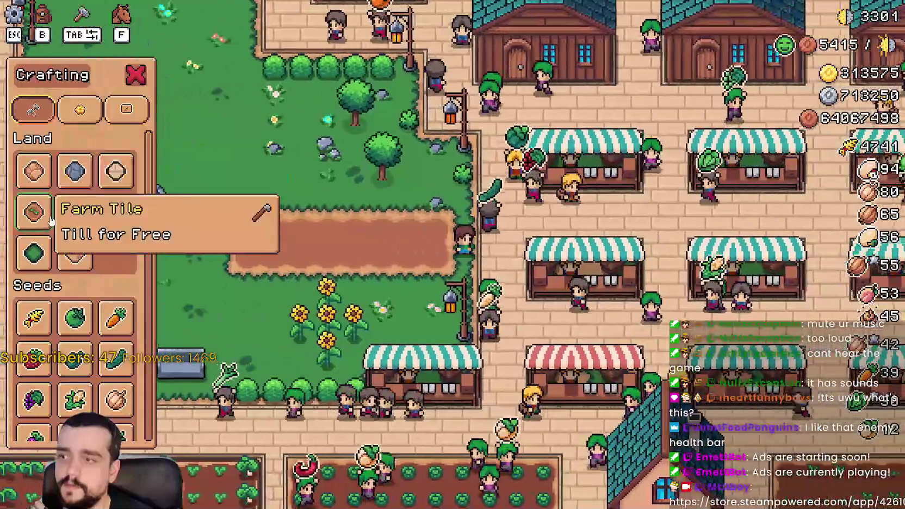
click(34, 212)
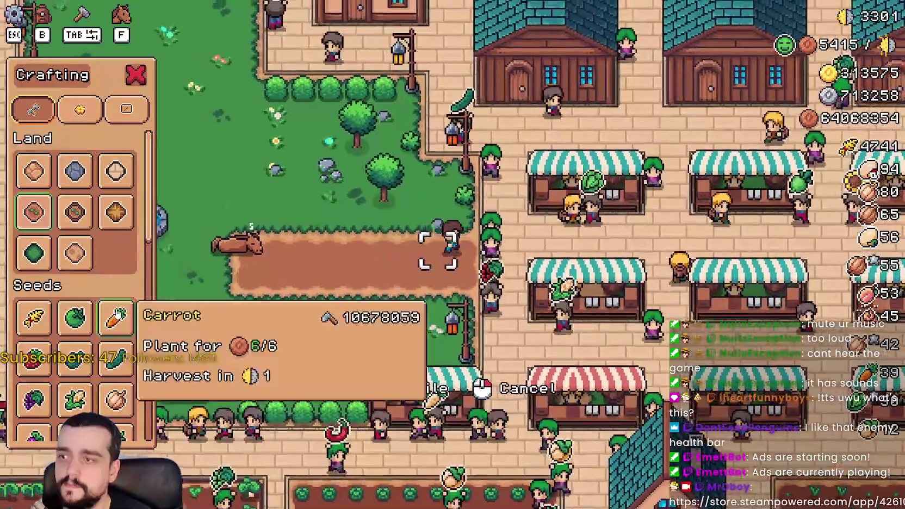
Choose carrot seeds and plant and water three carrots along the dirt plot
scroll(110, 326, down, 2)
click(115, 201)
key(a)
click(385, 259)
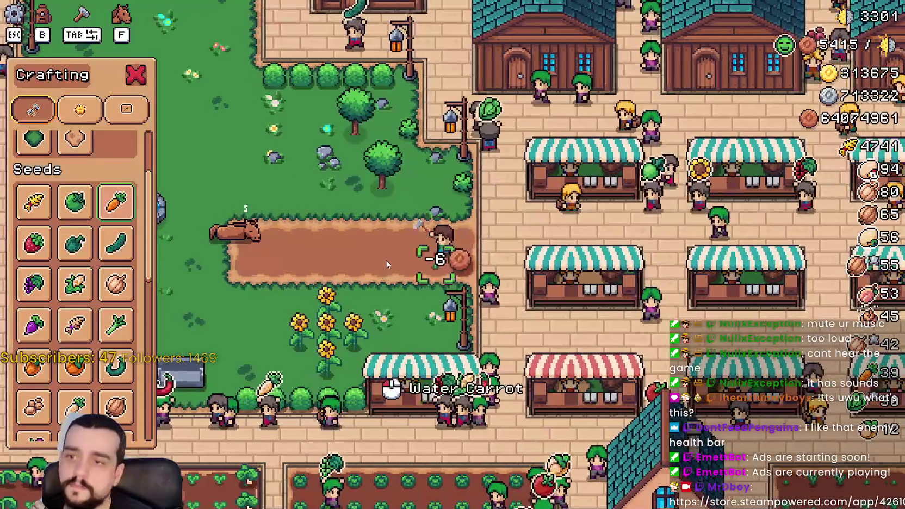
click(385, 259)
scroll(385, 260, up, 3)
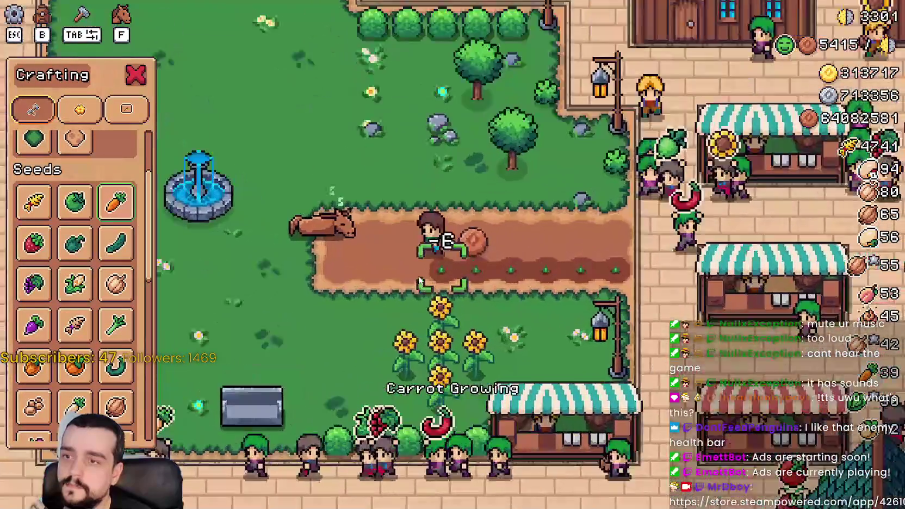
click(418, 270)
click(418, 270)
key(d)
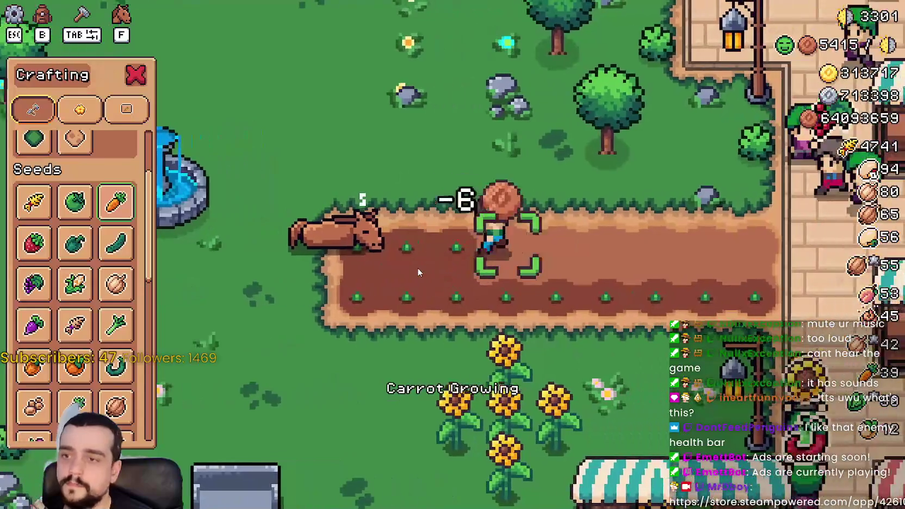
click(418, 268)
click(418, 269)
scroll(430, 261, down, 3)
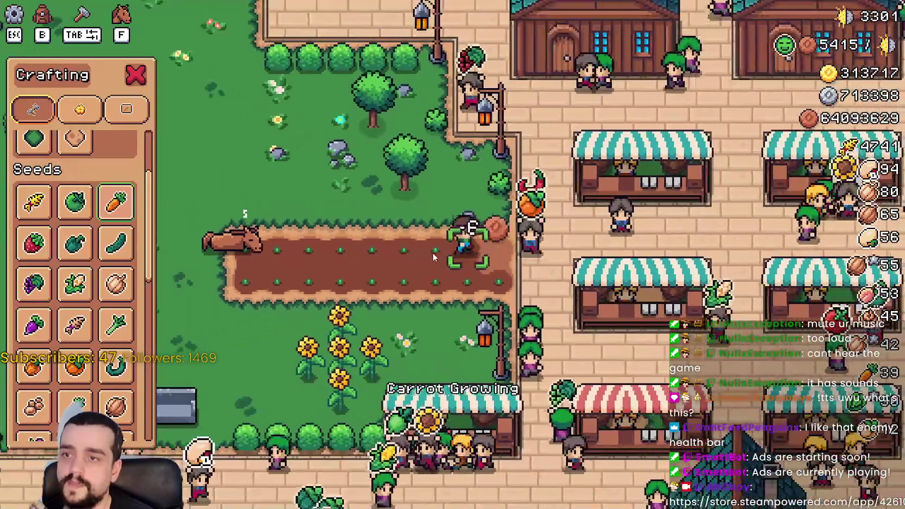
Close the Crafting panel, walk into town, and check the Warehouse inventory
key(w)
key(d)
key(Tab)
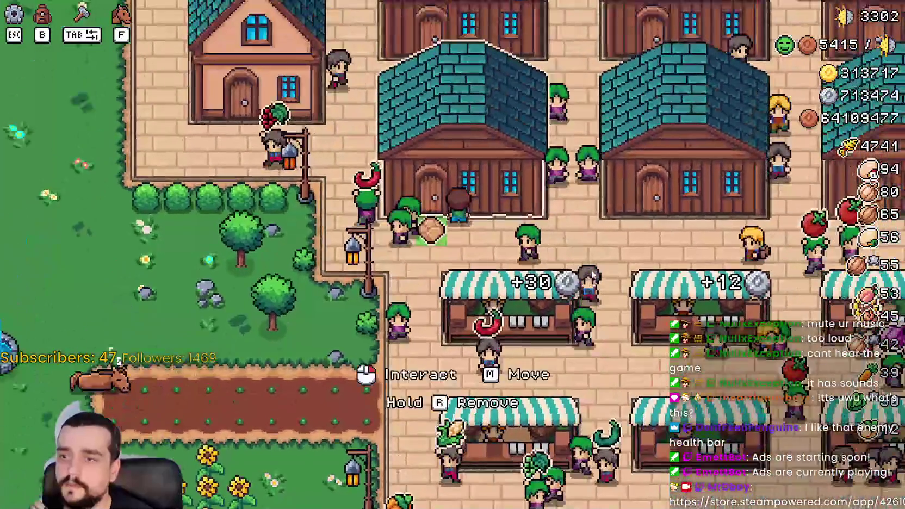
click(593, 275)
scroll(598, 272, down, 5)
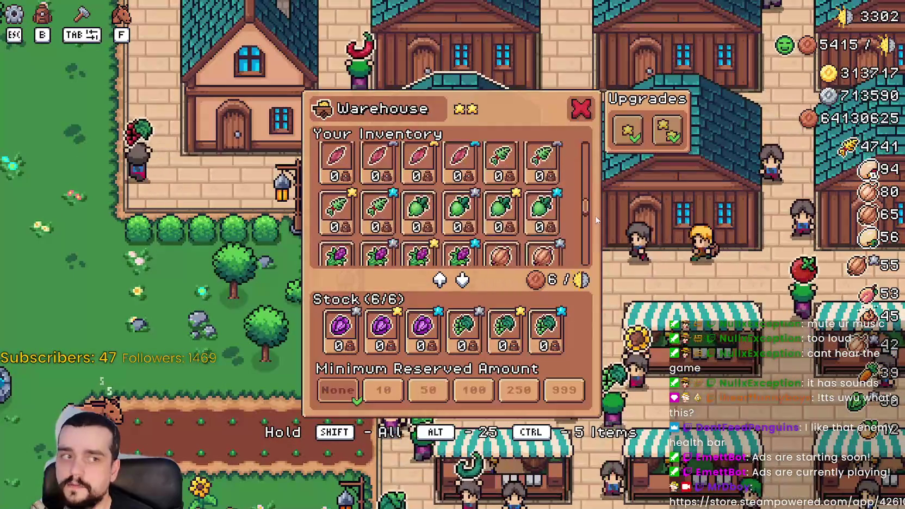
scroll(598, 270, up, 5)
key(Escape)
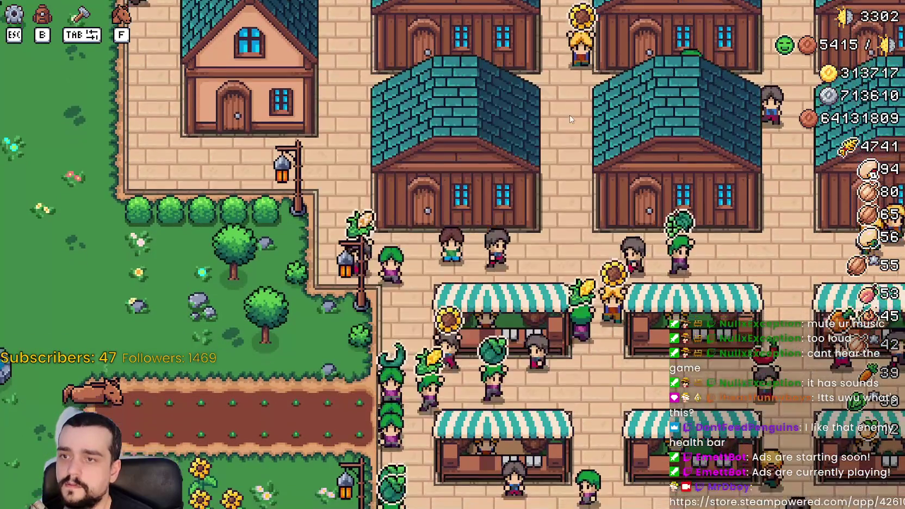
Reopen the Warehouse inventory beside the building and close it again
click(578, 252)
key(Escape)
key(d)
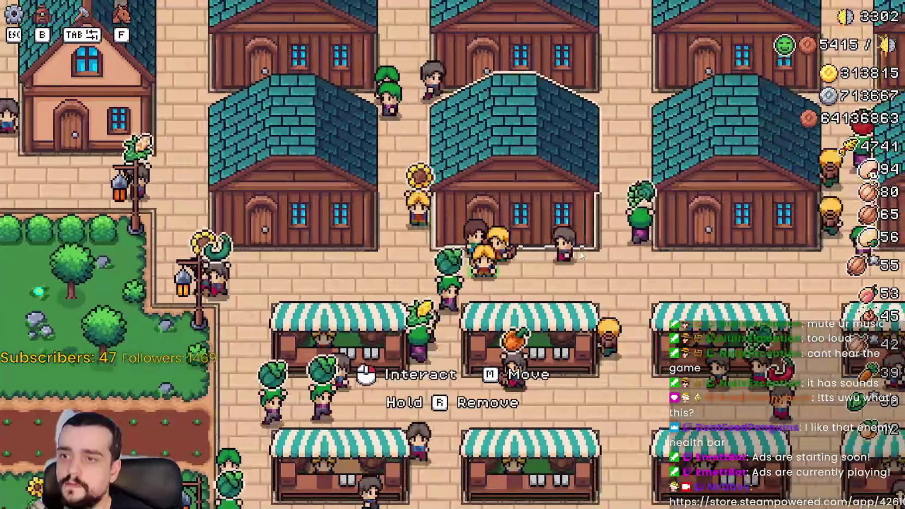
click(579, 257)
key(Escape)
scroll(579, 254, down, 5)
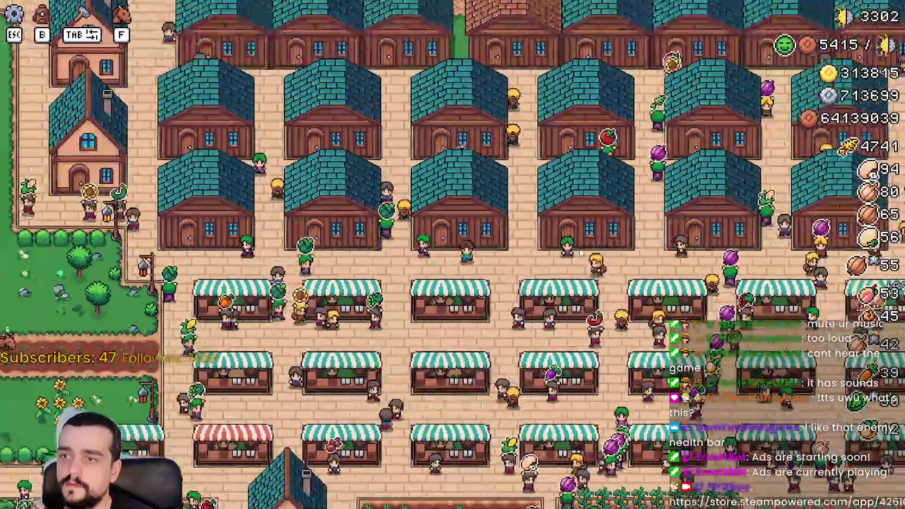
Ride the farmer down through the pumpkin fields, then north to the market and east past the houses
key(s)
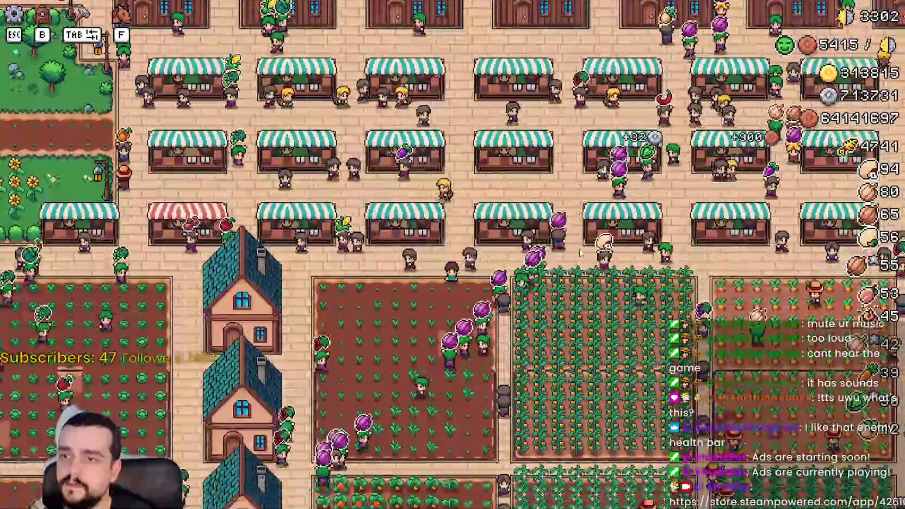
key(a)
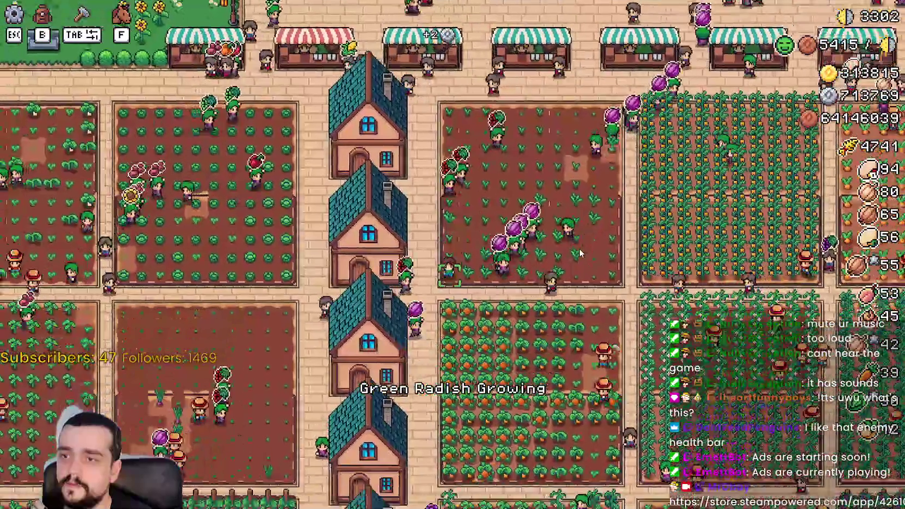
key(s)
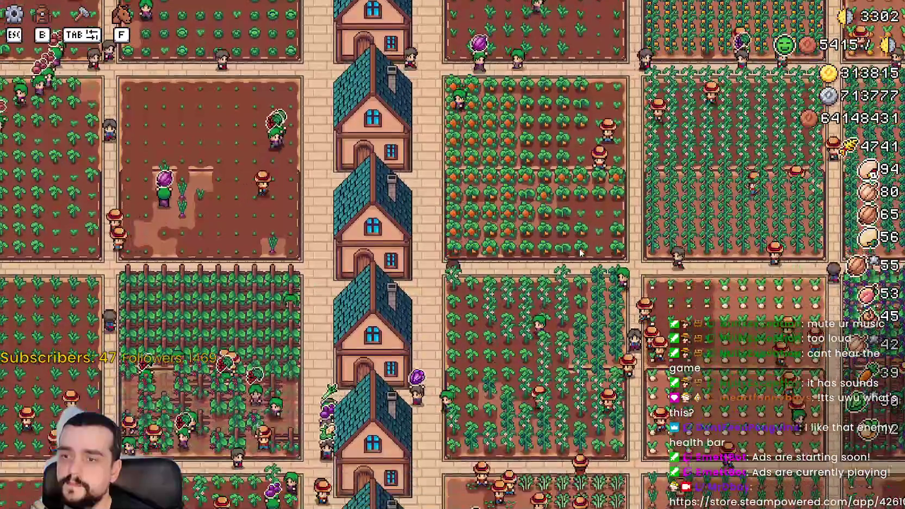
scroll(580, 253, down, 5)
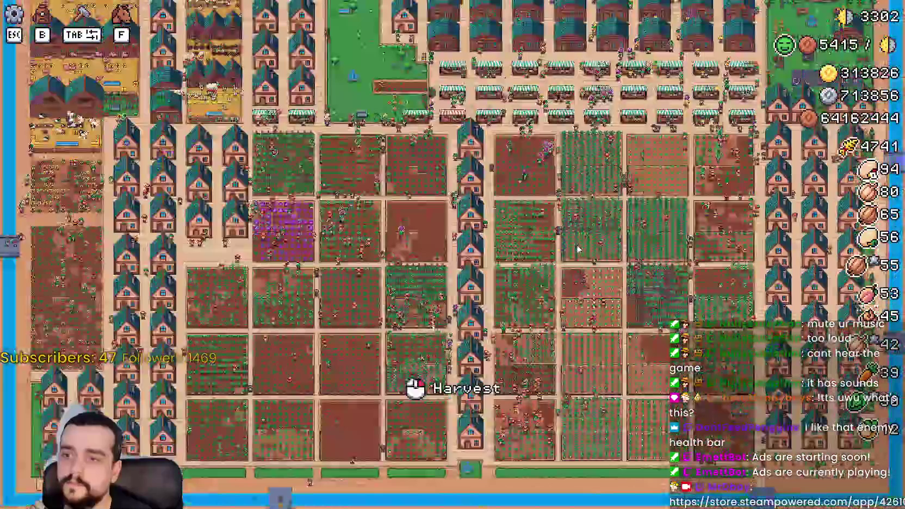
scroll(577, 249, up, 5)
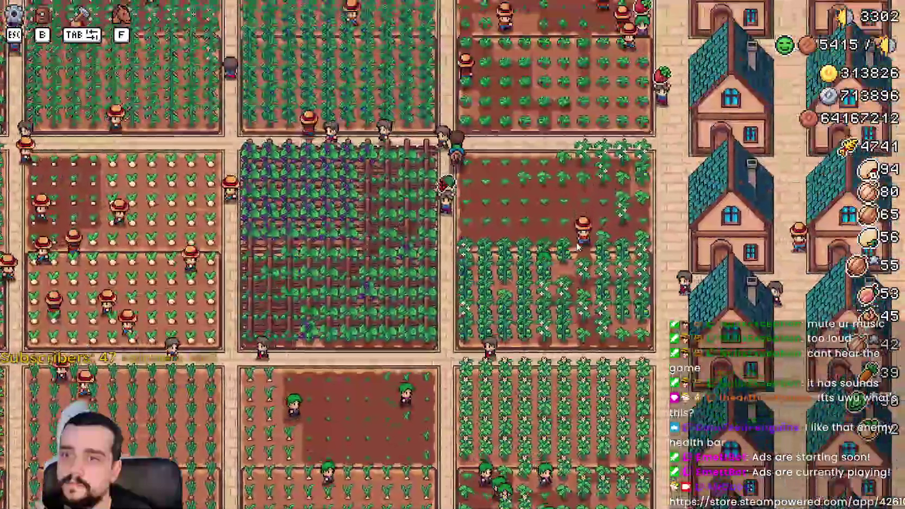
key(w)
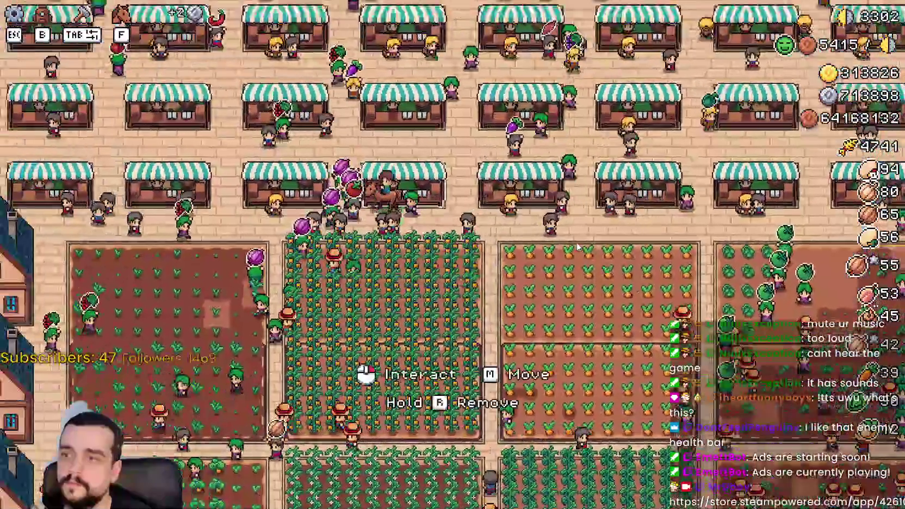
key(a)
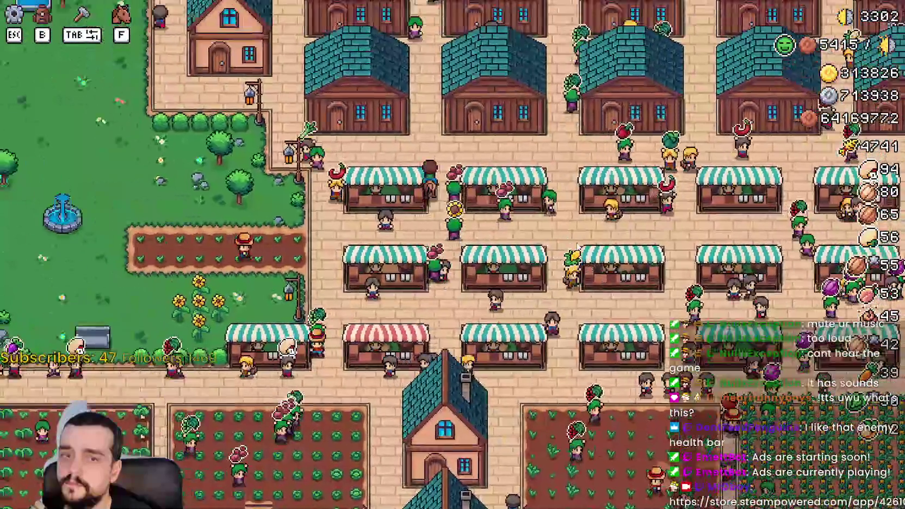
key(d)
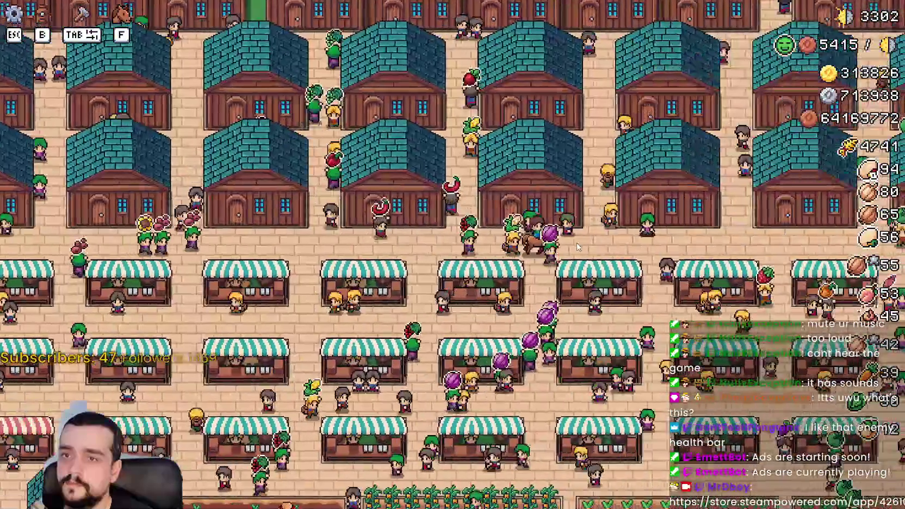
key(d)
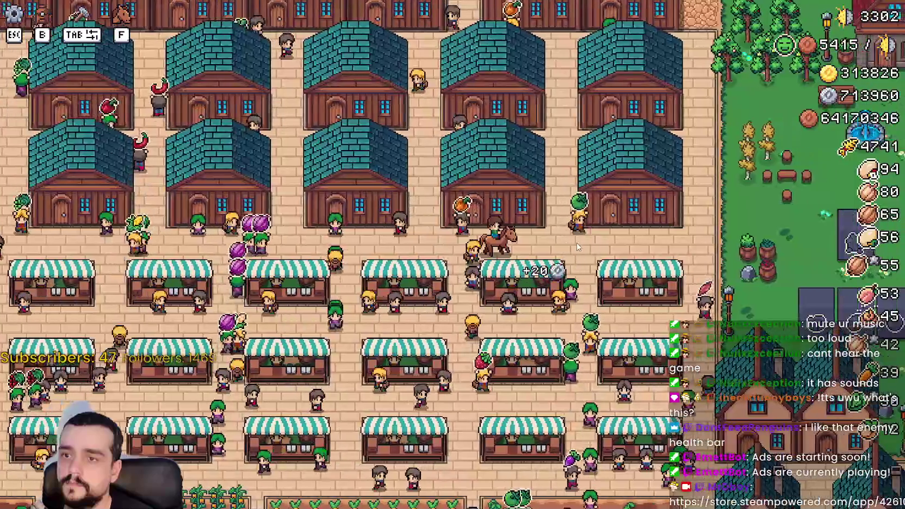
Ride west into the fountain park, then south and east out into the market
key(a)
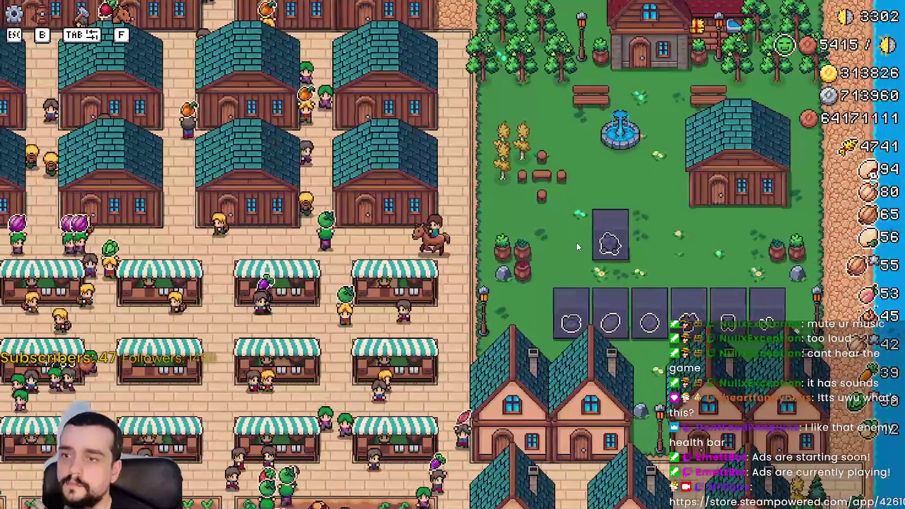
key(a)
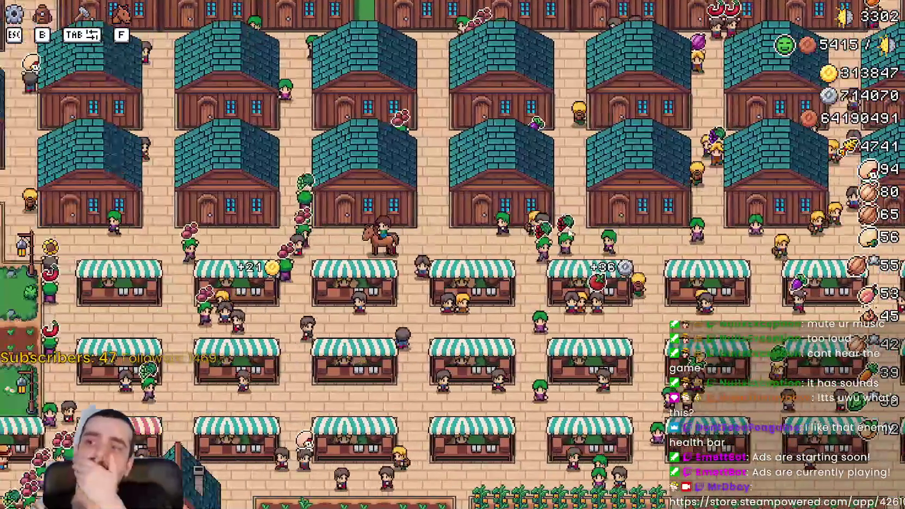
key(a)
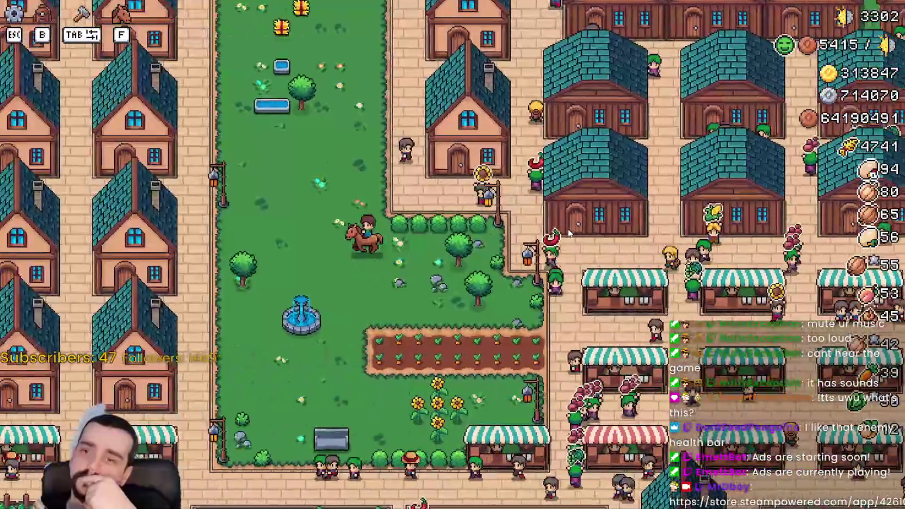
key(s)
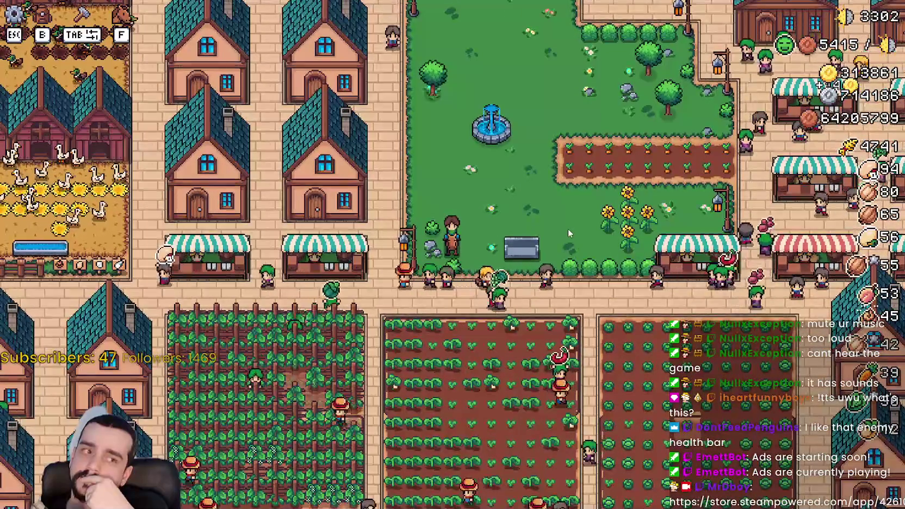
key(d)
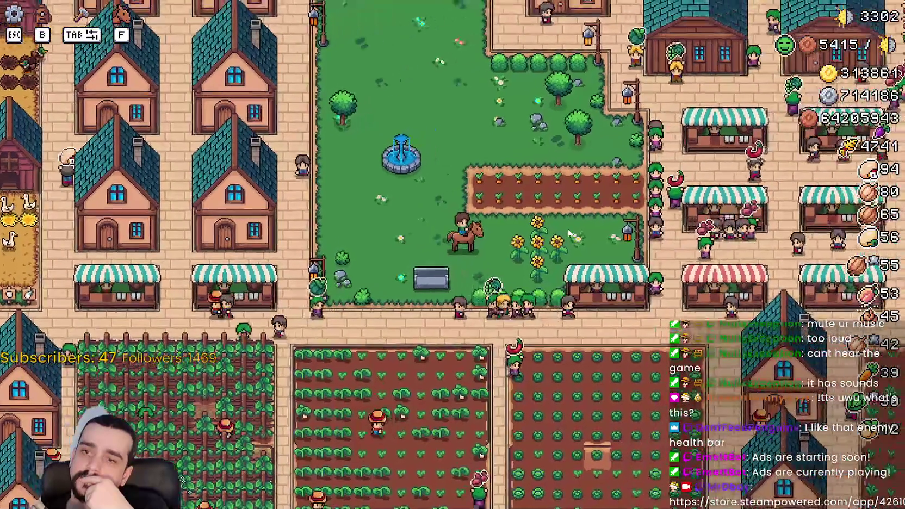
scroll(568, 234, up, 2)
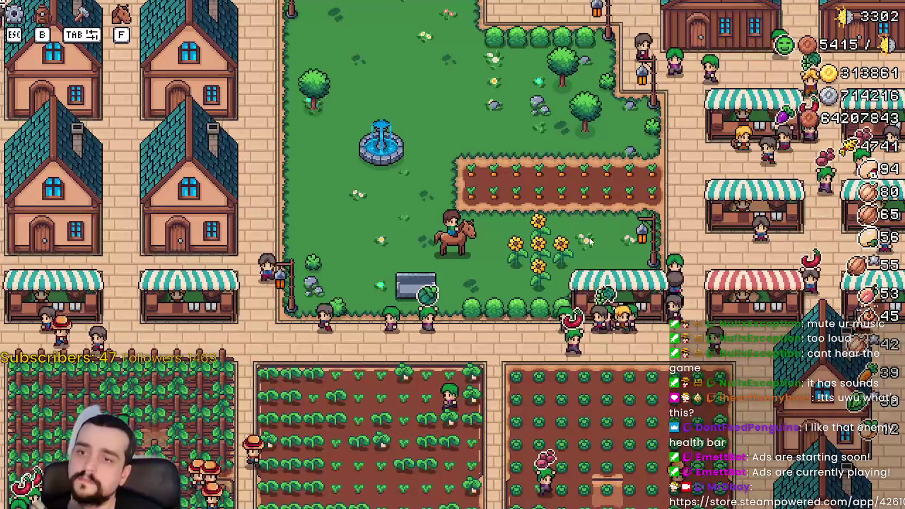
key(d)
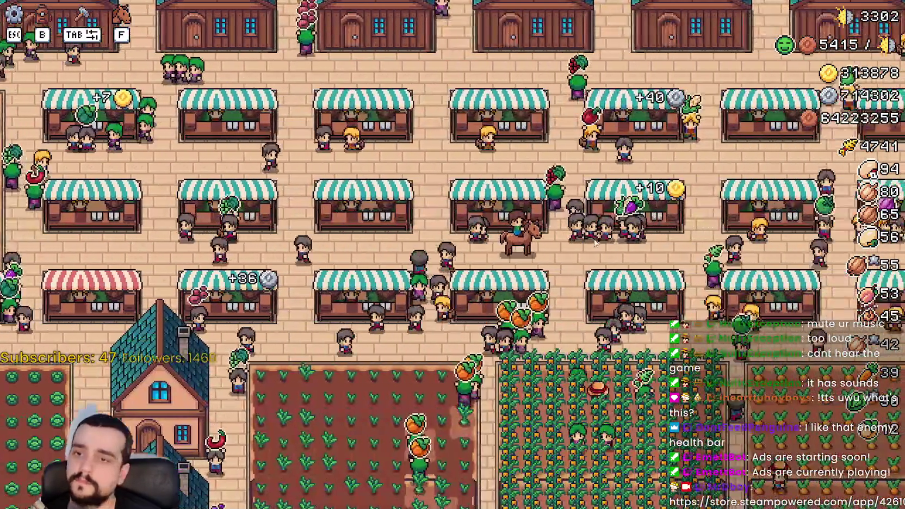
Pause the game, close the pause menu, and return to the editor
key(Escape)
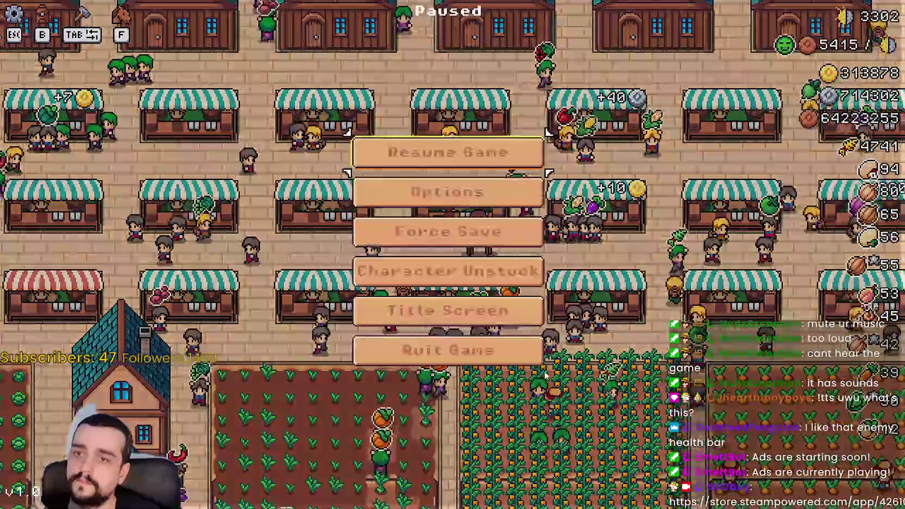
key(Escape)
key(alt+Tab)
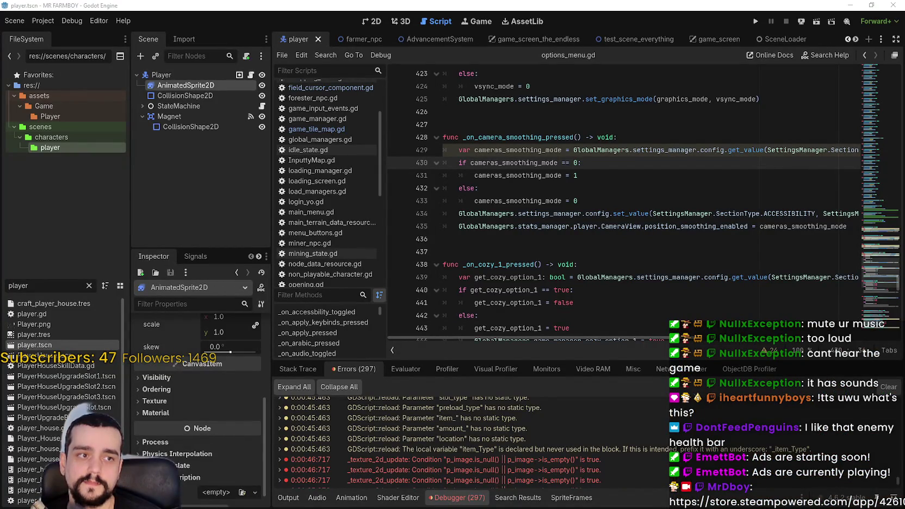
Scroll through the newest texture errors, then open the Project > Export window
scroll(844, 482, down, 3)
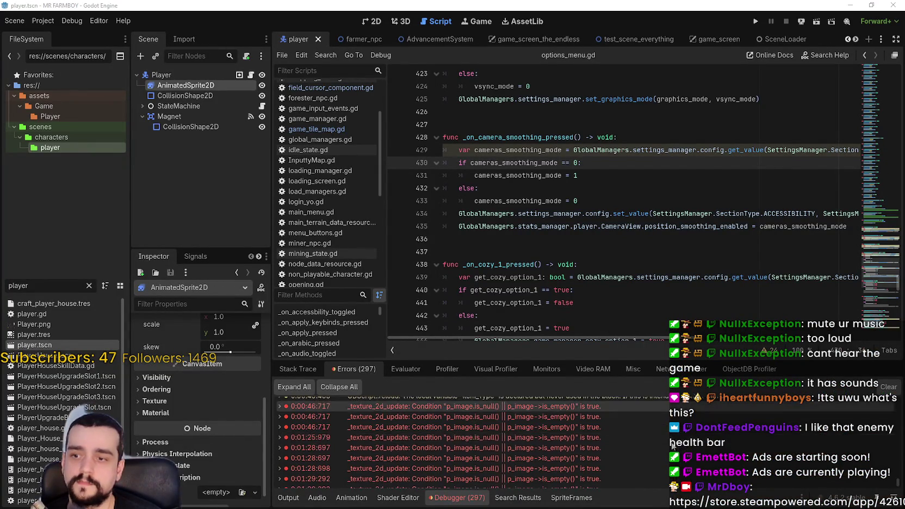
scroll(894, 489, down, 2)
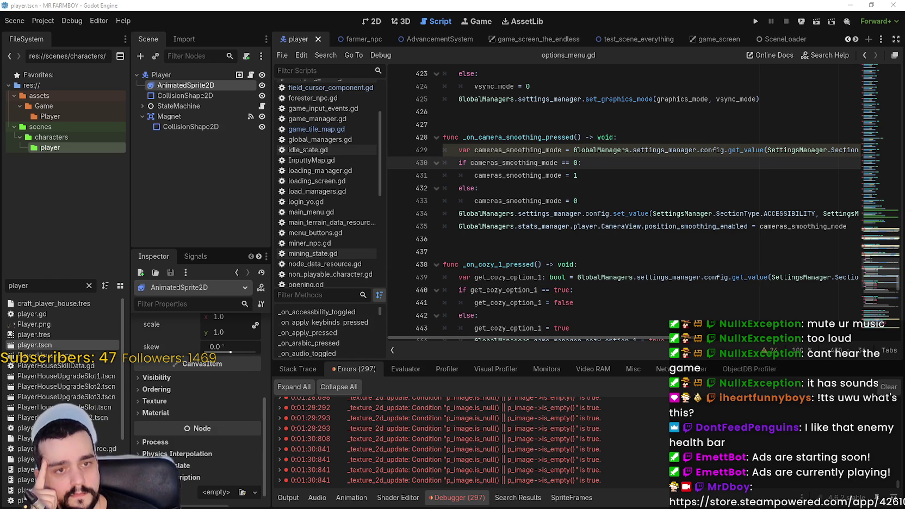
click(44, 21)
click(98, 95)
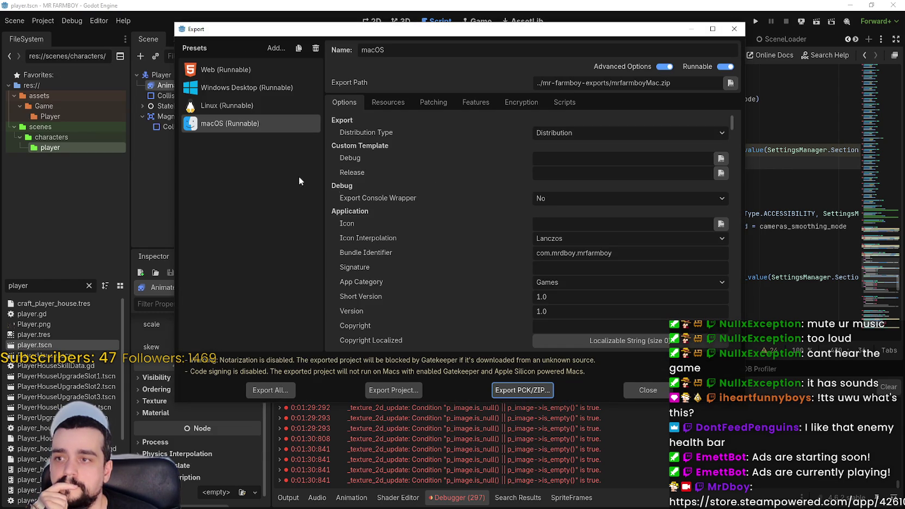
Export the Windows Desktop build to its save location
click(247, 88)
click(386, 385)
click(364, 405)
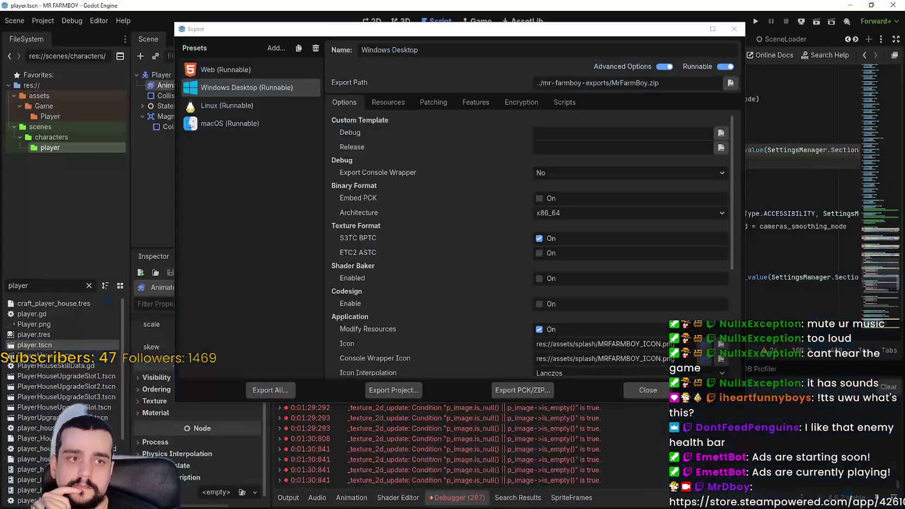
Export the Linux build, then save the macOS build as mrfarmboyMac.zip
click(240, 105)
click(414, 390)
click(387, 401)
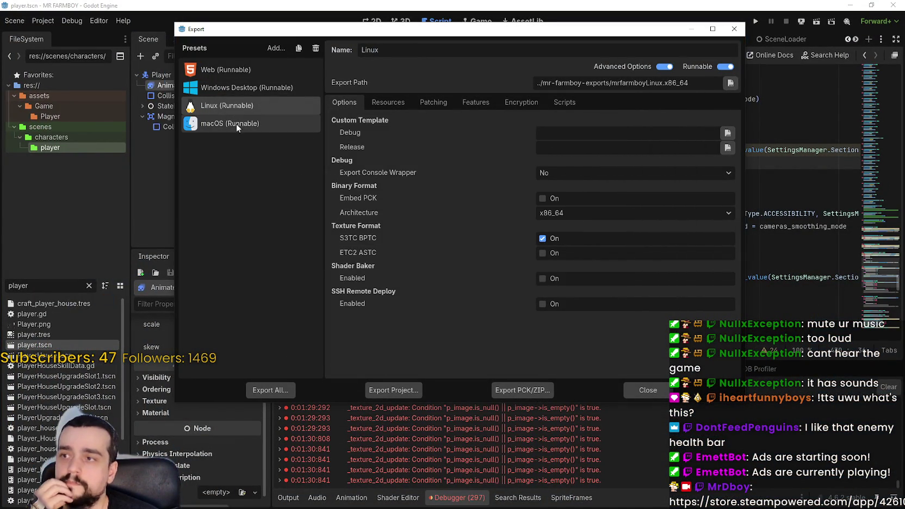
click(407, 393)
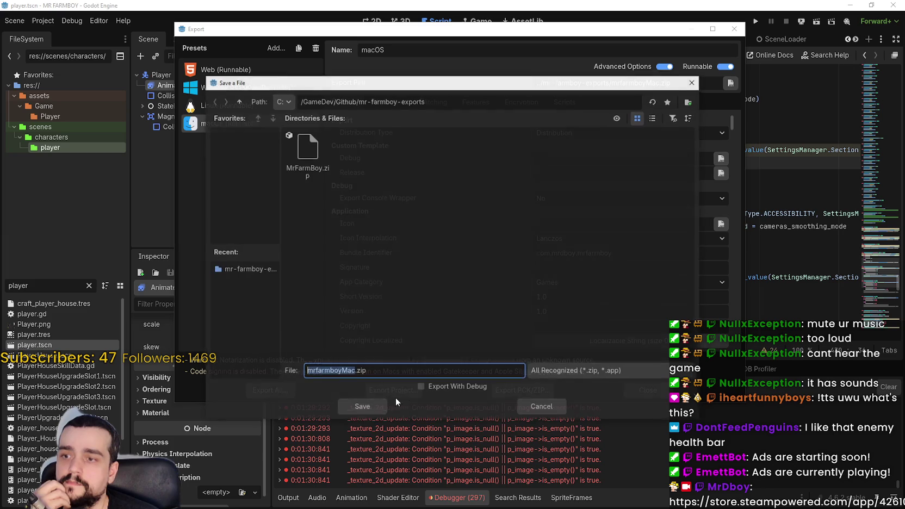
click(353, 408)
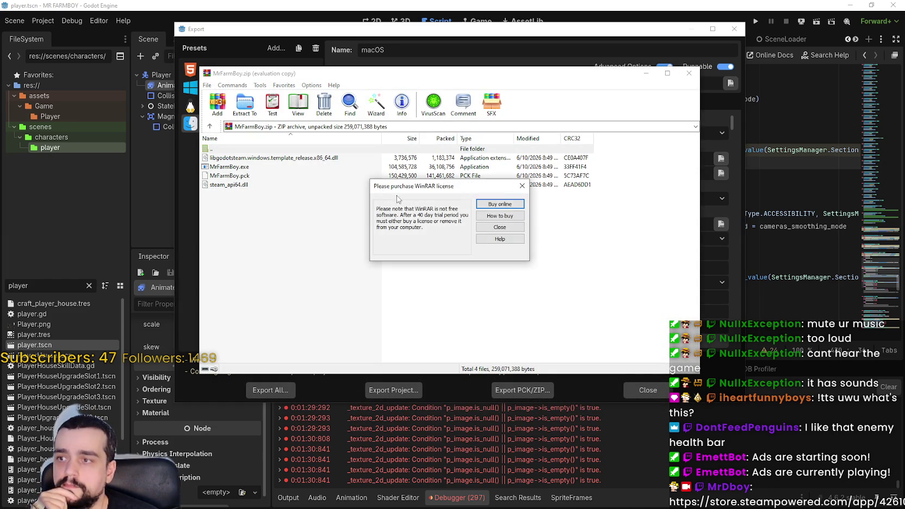
Dismiss the WinRAR license reminder and select the four Linux build files in mr-farmboy-exports
click(518, 187)
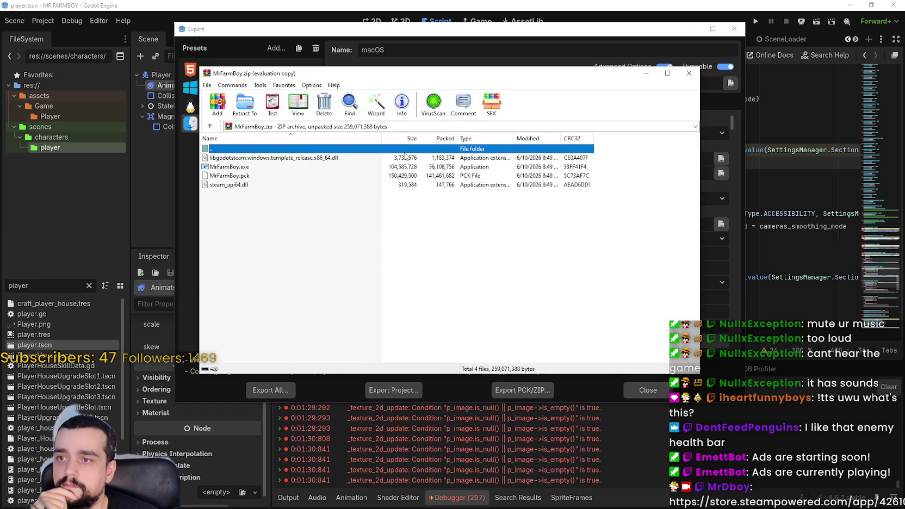
double_click(338, 150)
mouse_move(356, 228)
mouse_down()
mouse_move(257, 180)
mouse_move(266, 181)
mouse_up()
Add the selected files to a new ZIP-format archive, mr-farmboy-exports.zip
click(217, 103)
click(410, 214)
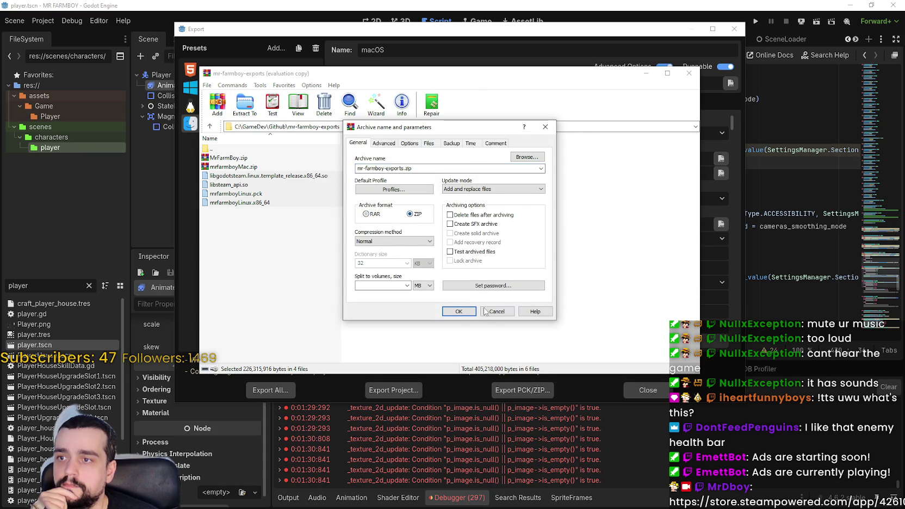
click(459, 311)
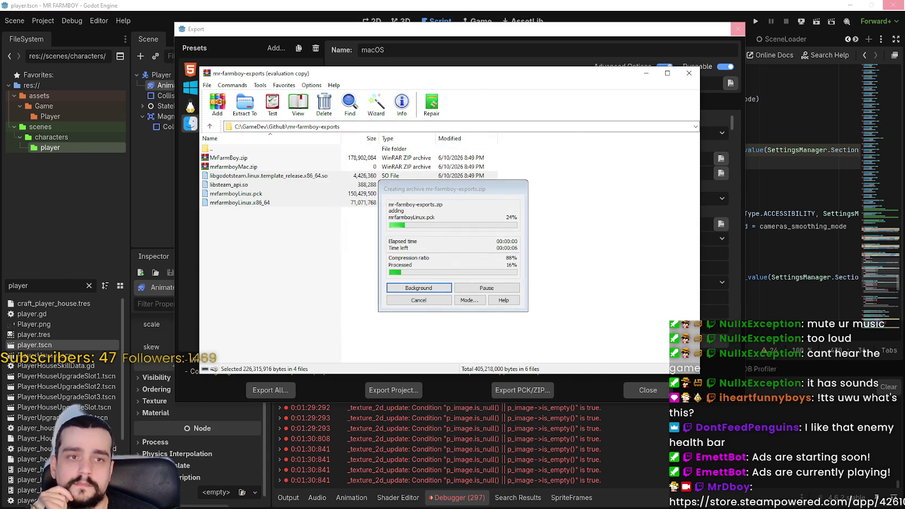
key(alt+Tab)
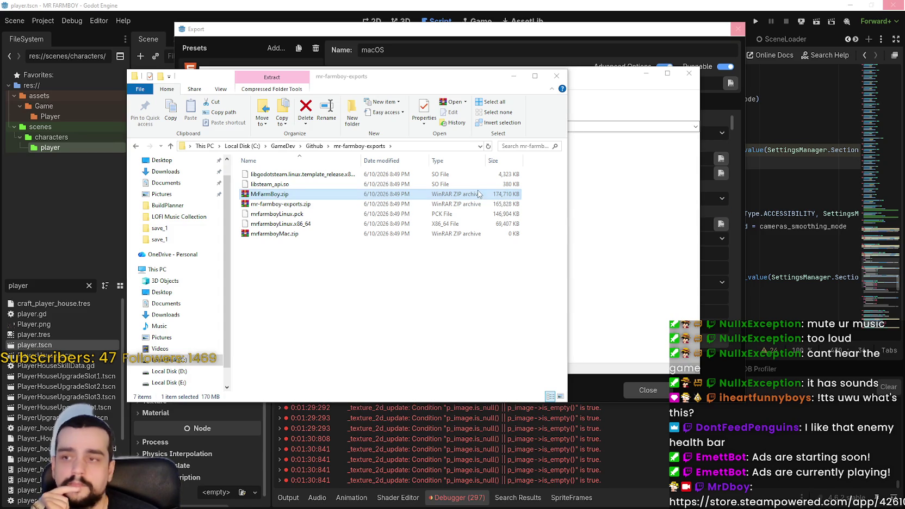
Drop mr-farmboy-exports.zip into MrFarmBoy.zip, then select the finished mrfarmboyMac.zip
mouse_move(303, 203)
mouse_down()
mouse_move(304, 194)
mouse_move(444, 192)
mouse_up()
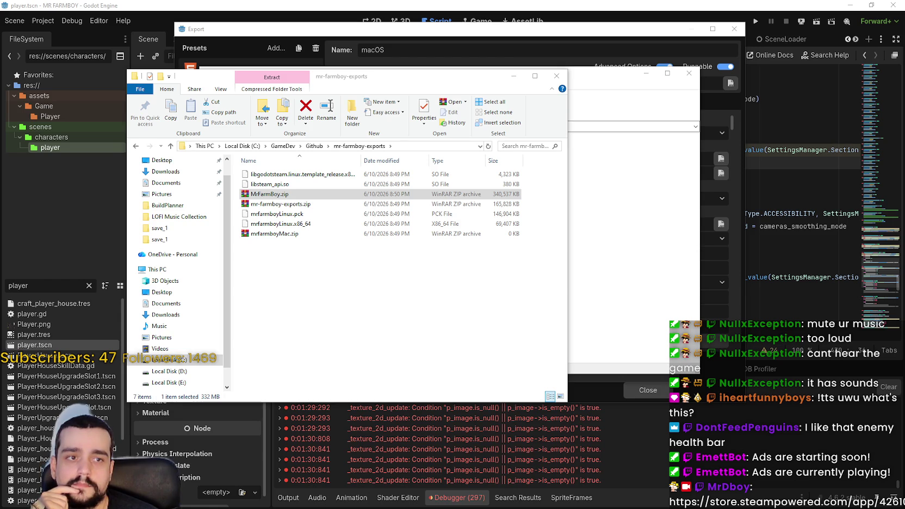
drag(277, 204, 274, 233)
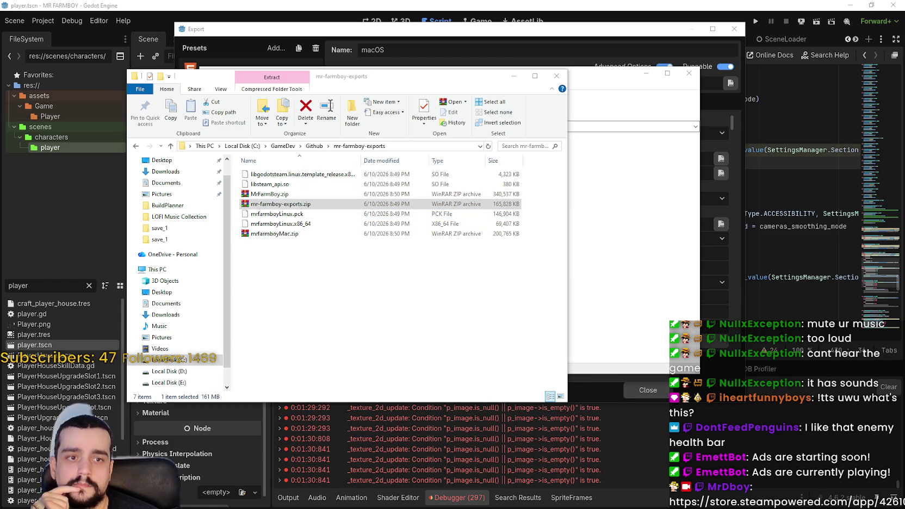
click(336, 234)
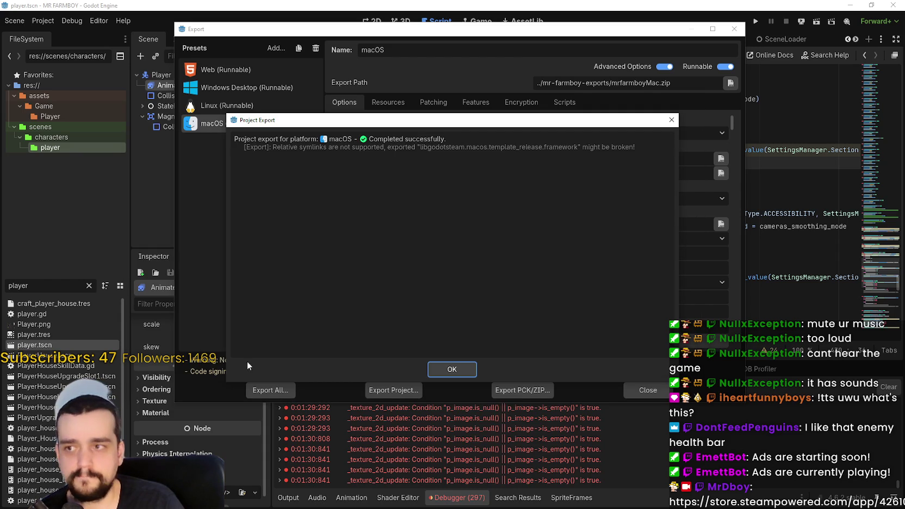
Close Godot's report confirming the macOS export succeeded
click(452, 369)
Close the Project Export window and the WinRAR mr-farmboy-exports archive window
click(643, 391)
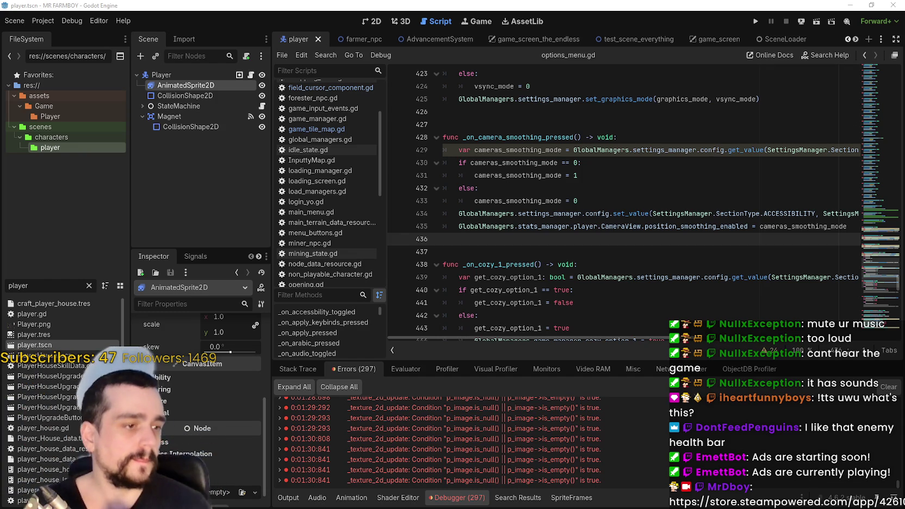
key(alt+Tab)
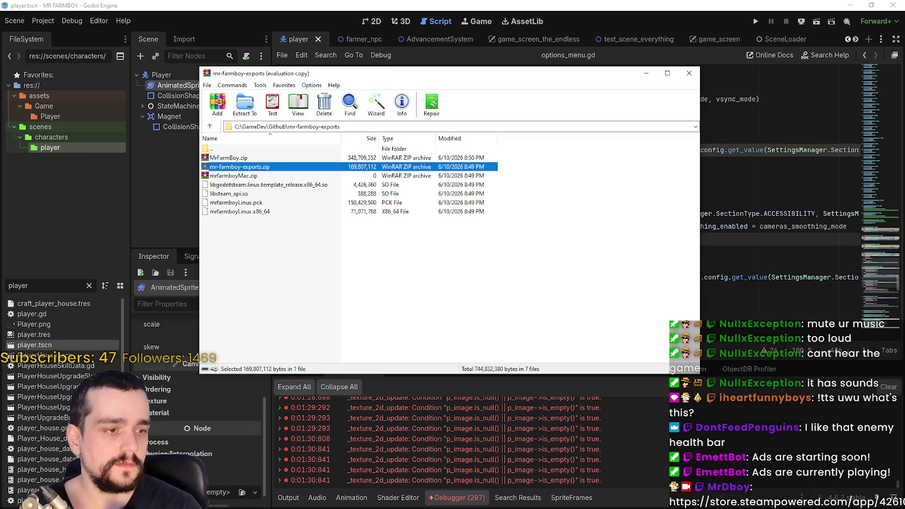
click(689, 72)
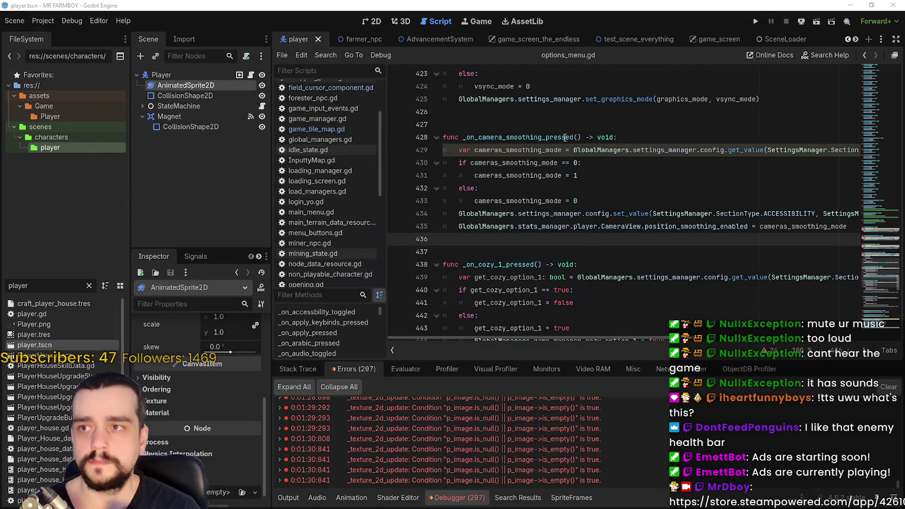
Once Steam has shut down, put the cursor in options_menu.gd at line 440
click(723, 289)
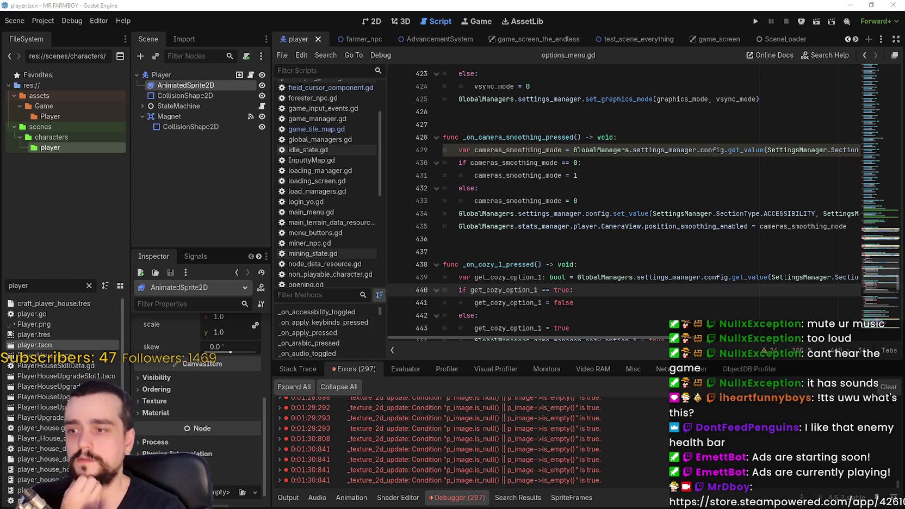
Expand the first 0:00:46.717 texture_2d_update error to show texture_storage.cpp line 1368
scroll(760, 496, up, 5)
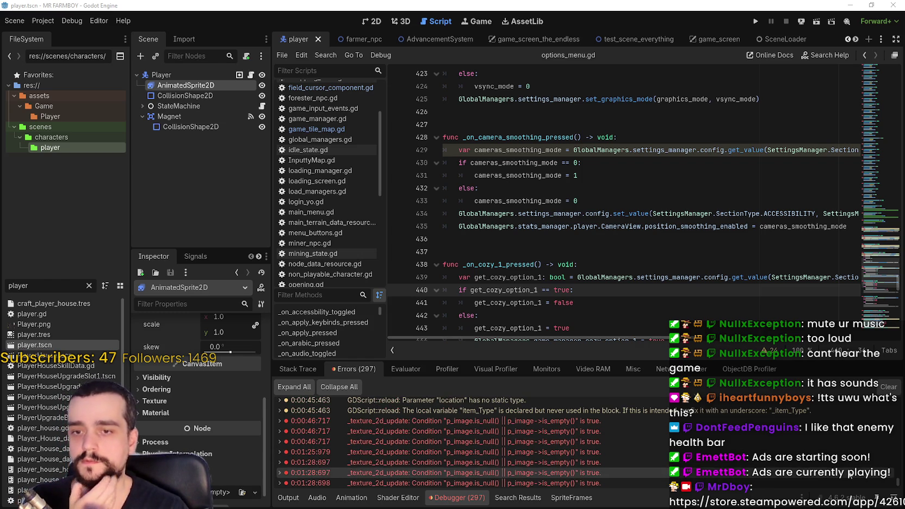
scroll(894, 480, down, 10)
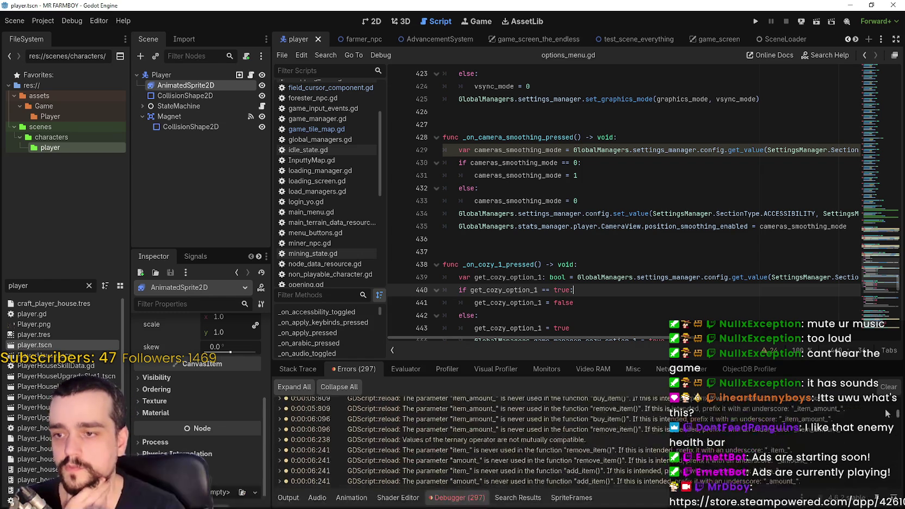
scroll(896, 481, up, 10)
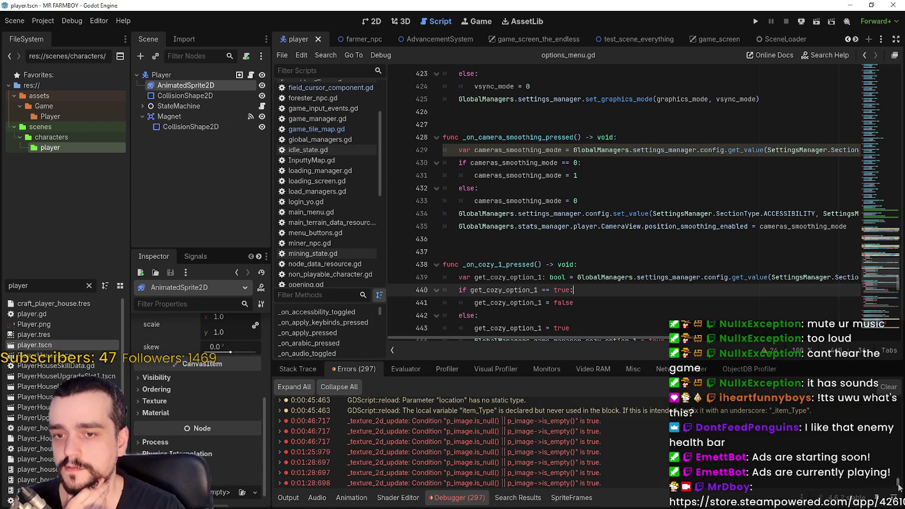
scroll(897, 484, down, 5)
click(278, 410)
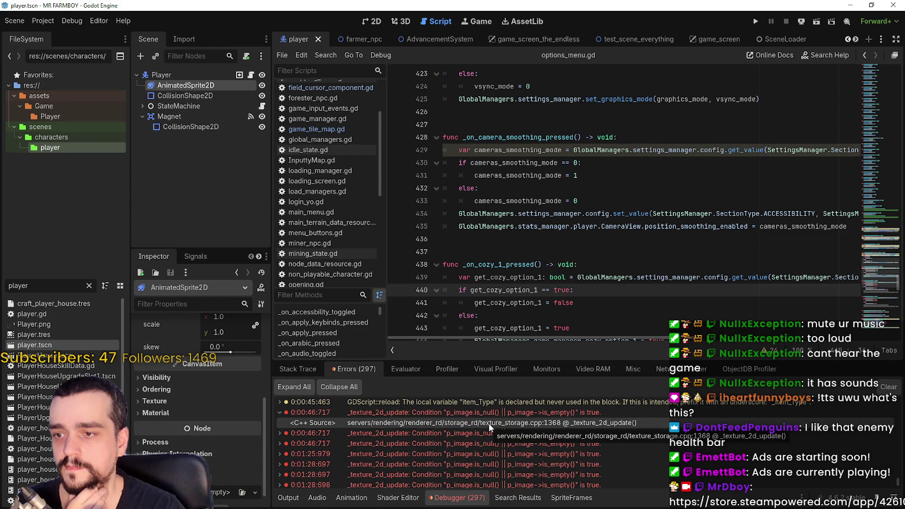